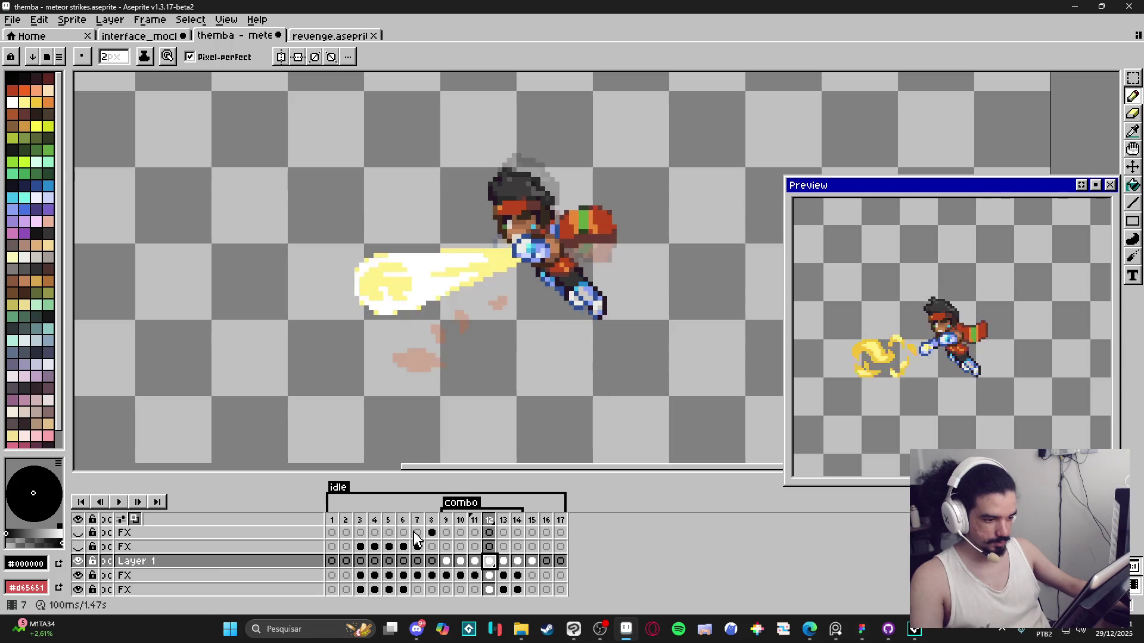
Step: On frame 12 of the second FX layer, eyedrop pale yellow #fff089 from the fire trail and check it
{"action": "key", "text": "Left"}
{"action": "key", "text": "Up"}
{"action": "key", "text": "i"}
{"action": "left_click", "coordinate": [492, 266]}
{"action": "key", "text": "b"}
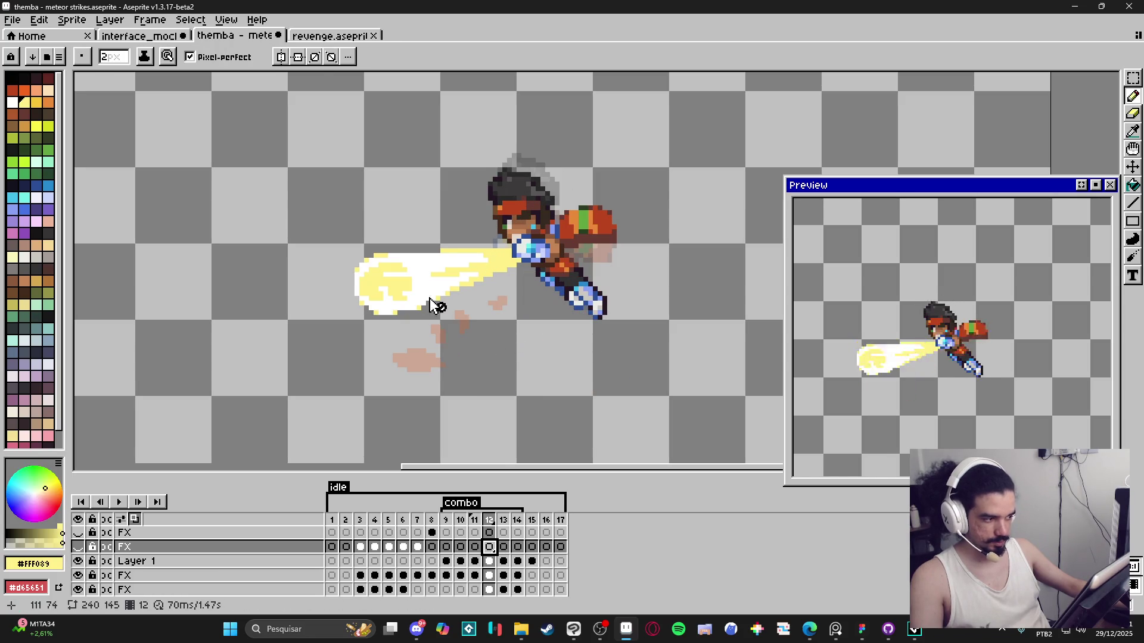
{"action": "left_click", "coordinate": [59, 565]}
{"action": "left_click", "coordinate": [204, 467]}
Step: Return to the Move tool and minimize Aseprite to bring GameMaker back
{"action": "key", "text": "Escape"}
{"action": "key", "text": "v"}
{"action": "left_click", "coordinate": [1070, 5]}
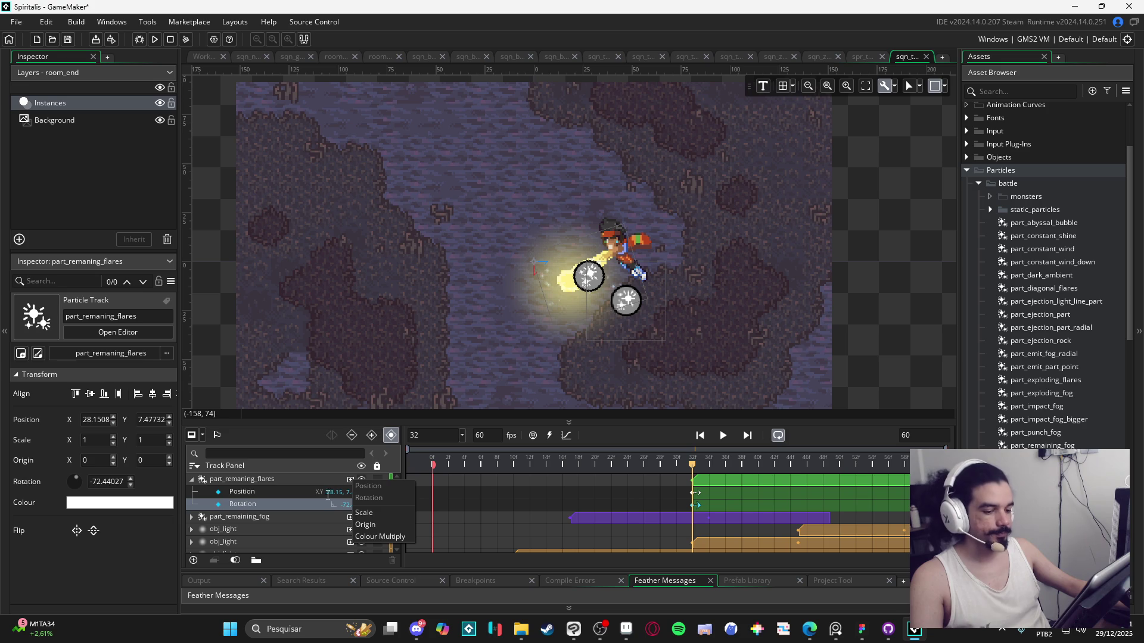
Step: Add a Colour Multiply property of FFFFF089 to the part_remaning_flares track
{"action": "left_click", "coordinate": [288, 480]}
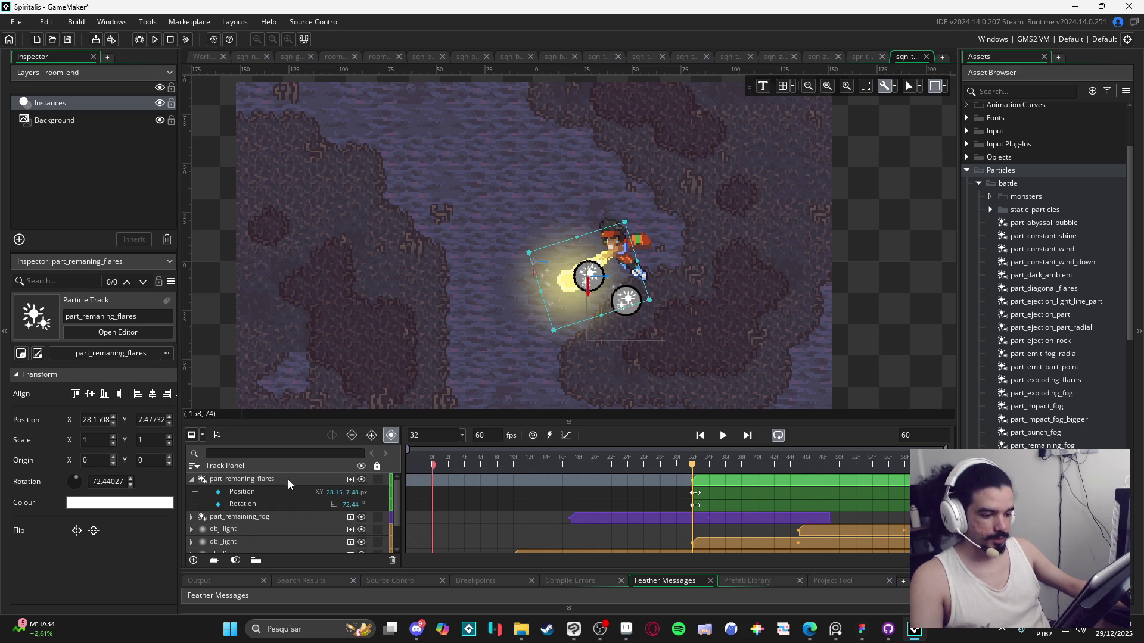
{"action": "left_click", "coordinate": [350, 481]}
{"action": "left_click", "coordinate": [390, 536]}
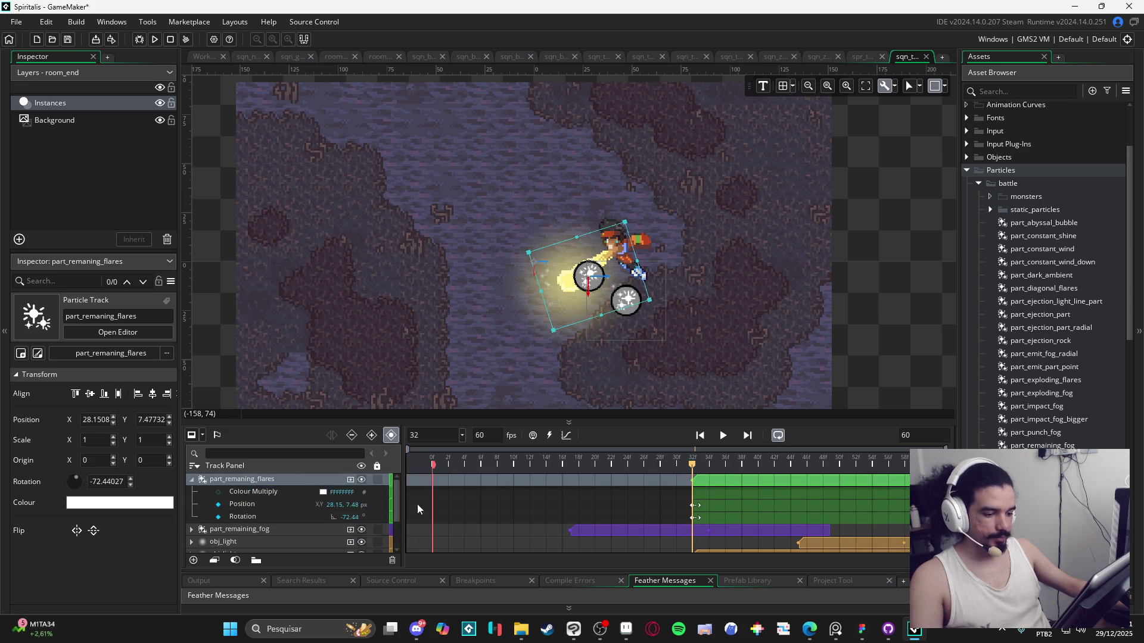
{"action": "left_click", "coordinate": [322, 493]}
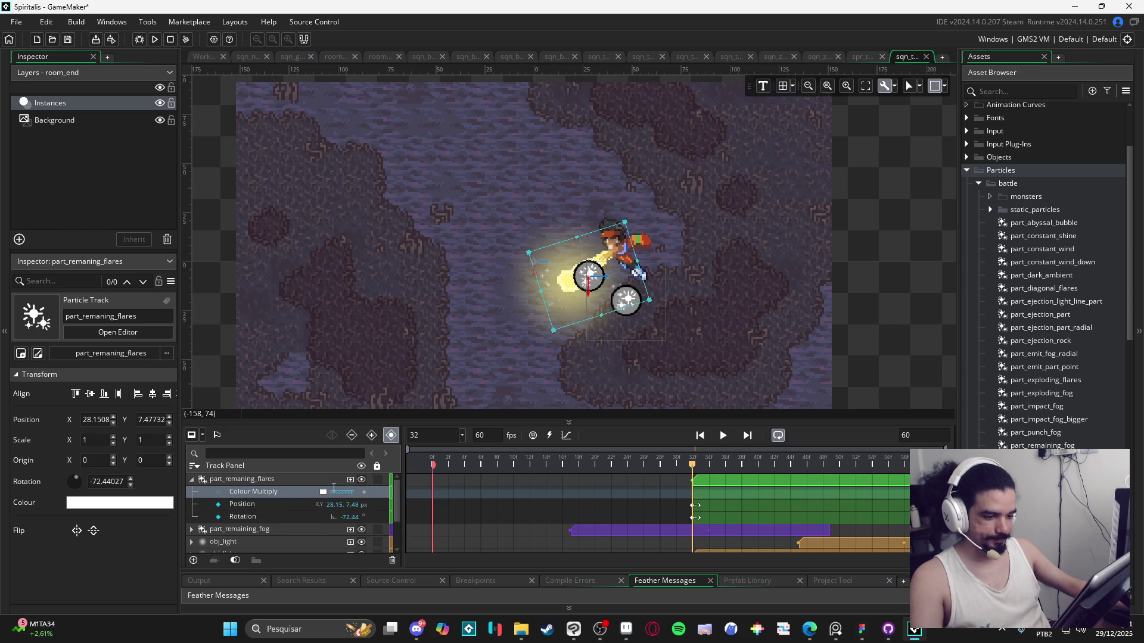
{"action": "left_click", "coordinate": [323, 493]}
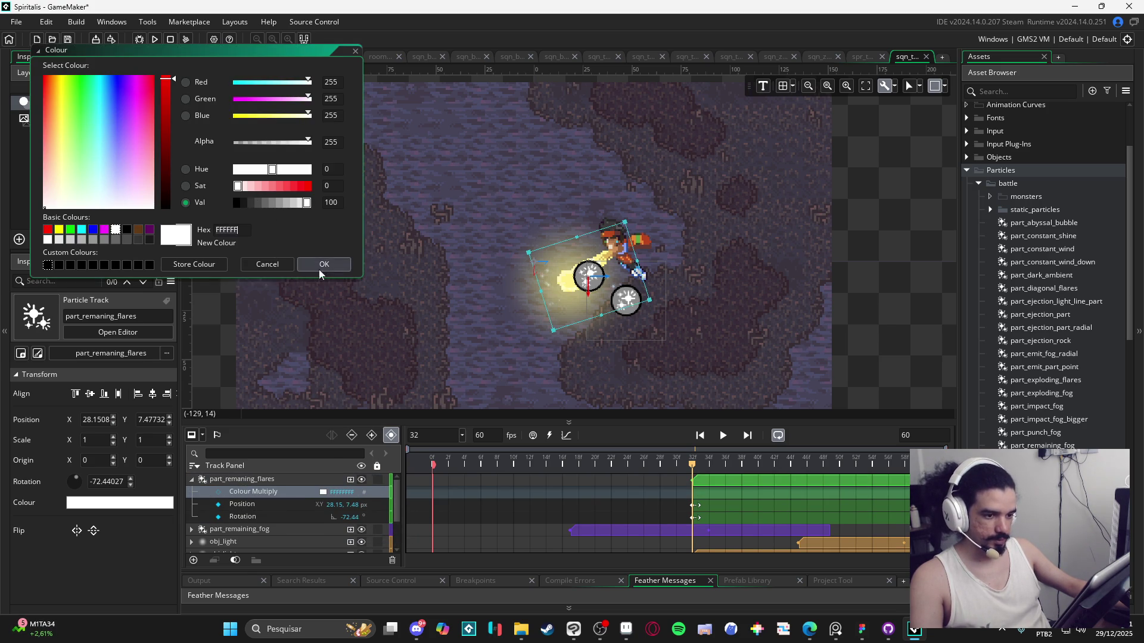
{"action": "left_click", "coordinate": [346, 269]}
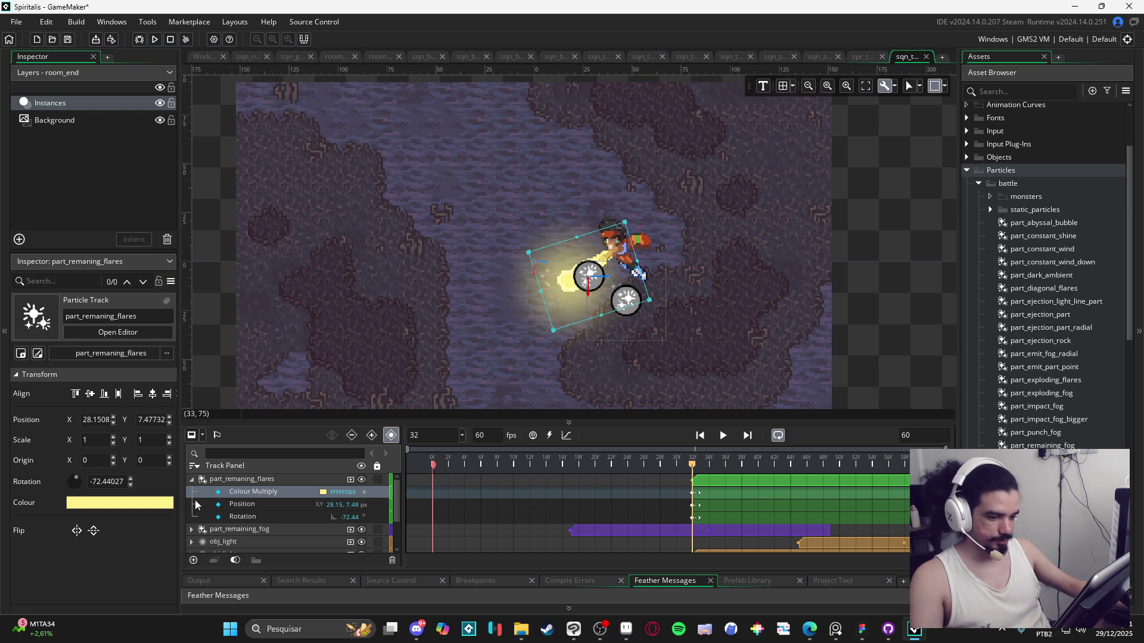
Step: Preview the yellow flares from frame 36 through frame 51 and play the sequence
{"action": "left_click", "coordinate": [732, 466]}
{"action": "mouse_move", "coordinate": [744, 465]}
{"action": "left_mouse_down"}
{"action": "mouse_move", "coordinate": [864, 477]}
{"action": "mouse_move", "coordinate": [852, 488]}
{"action": "mouse_move", "coordinate": [740, 478]}
{"action": "mouse_move", "coordinate": [913, 480]}
{"action": "mouse_move", "coordinate": [359, 463]}
{"action": "left_mouse_up"}
{"action": "left_click", "coordinate": [723, 437]}
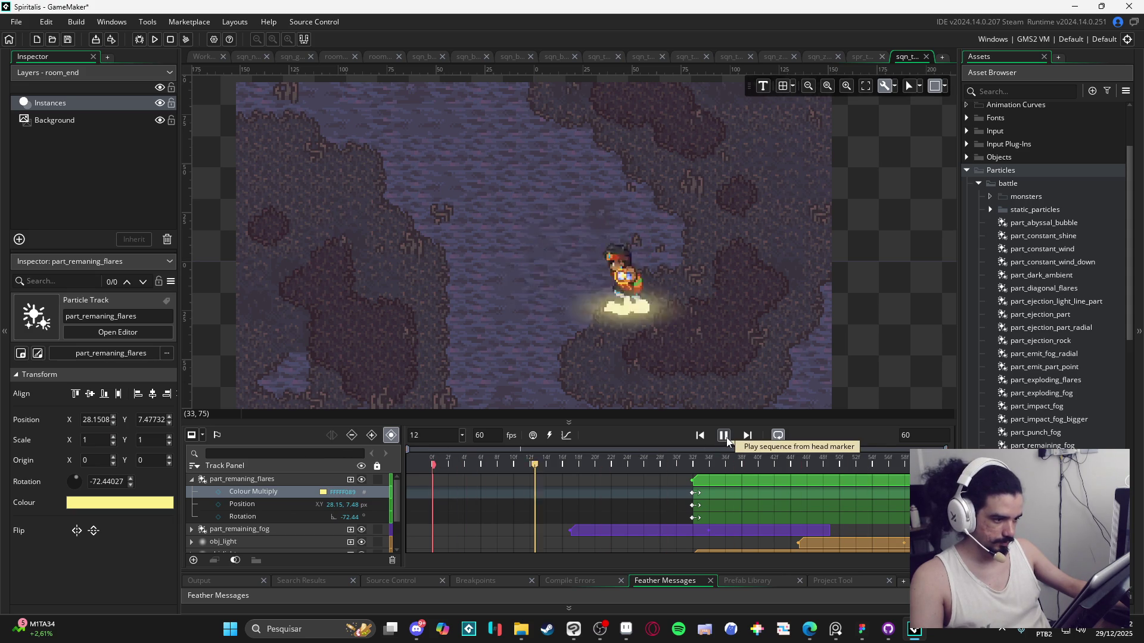
Step: Stop playback and step through frames 33 to 44
{"action": "left_click", "coordinate": [723, 438]}
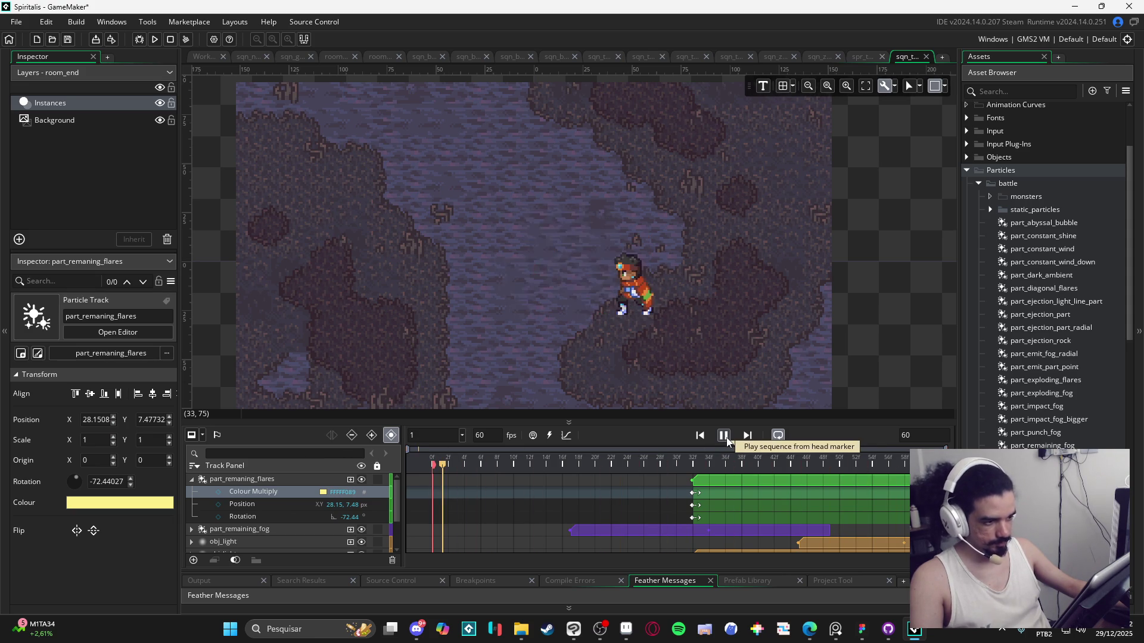
{"action": "left_click", "coordinate": [699, 466]}
{"action": "left_click_drag", "start_coordinate": [699, 466], "coordinate": [835, 479]}
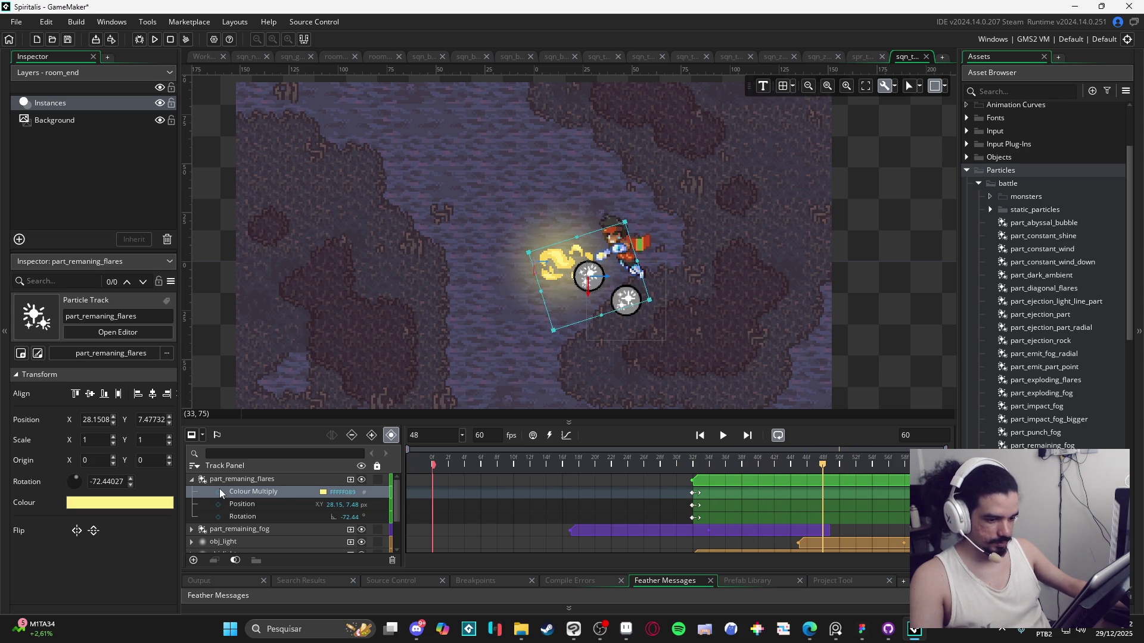
Step: Add a fully transparent Colour Multiply key at frame 48 and play it back
{"action": "left_click", "coordinate": [323, 492]}
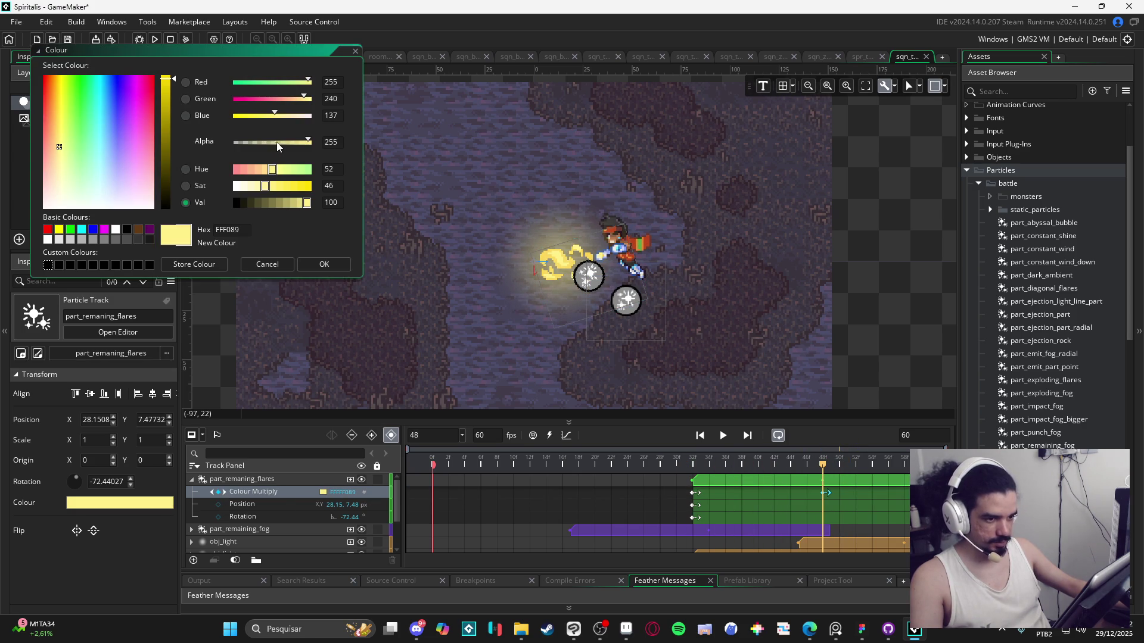
{"action": "left_click_drag", "start_coordinate": [276, 144], "coordinate": [203, 172]}
{"action": "left_click", "coordinate": [328, 266]}
{"action": "key", "text": "space"}
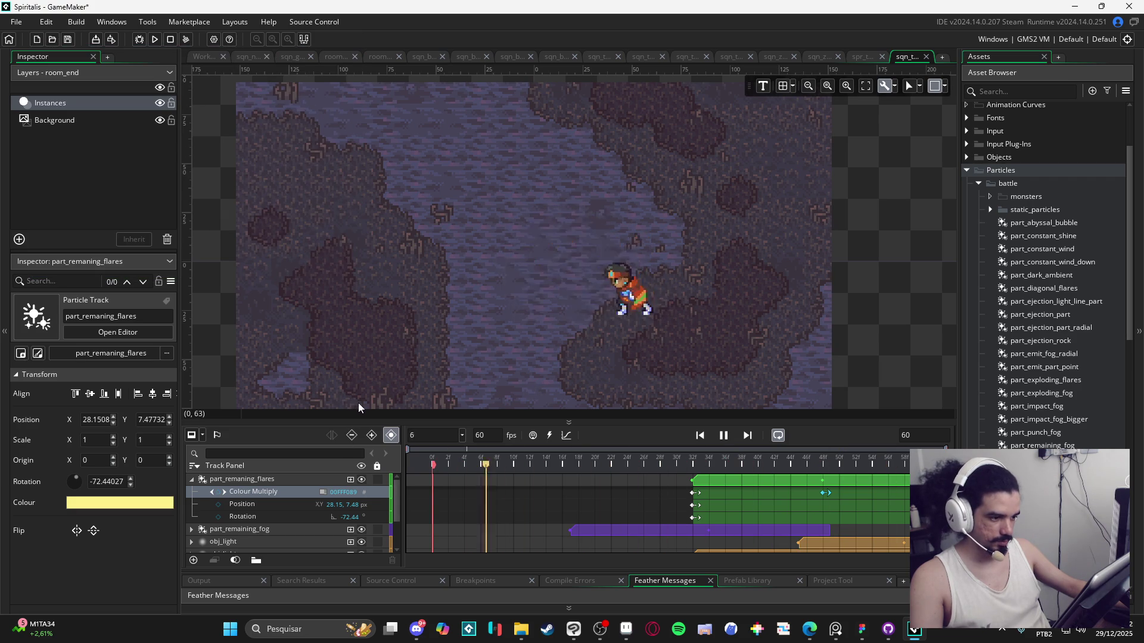
{"action": "key", "text": "space"}
Step: Move the fade-out Colour Multiply key to frame 58 and replay the sequence
{"action": "left_click", "coordinate": [695, 497]}
{"action": "left_click_drag", "start_coordinate": [642, 463], "coordinate": [709, 463]}
{"action": "key", "text": "space"}
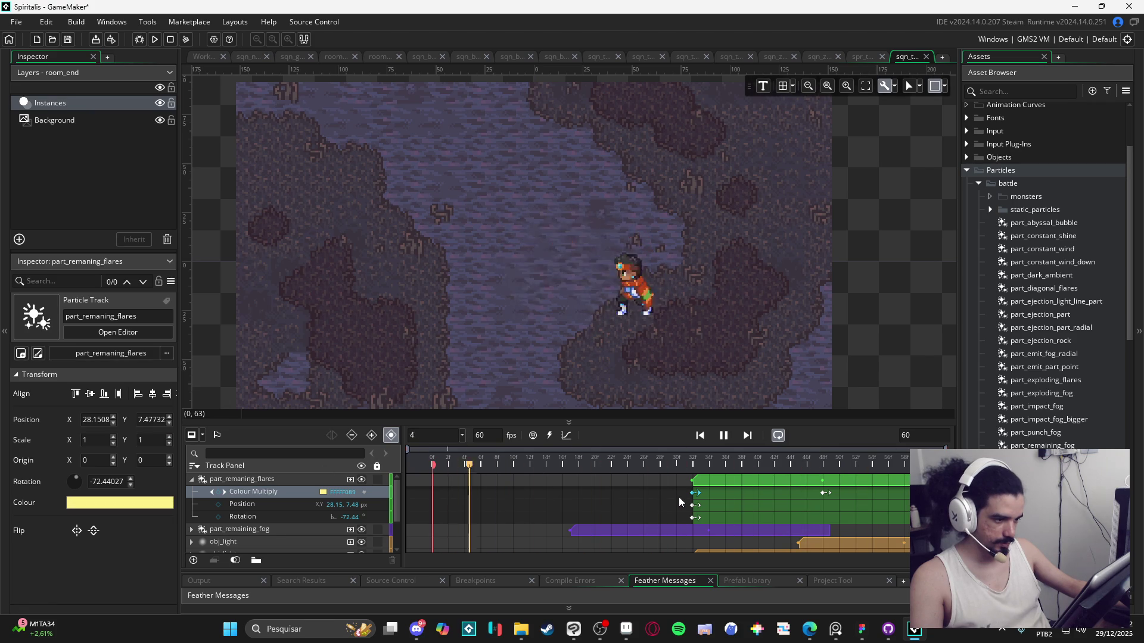
{"action": "key", "text": "space"}
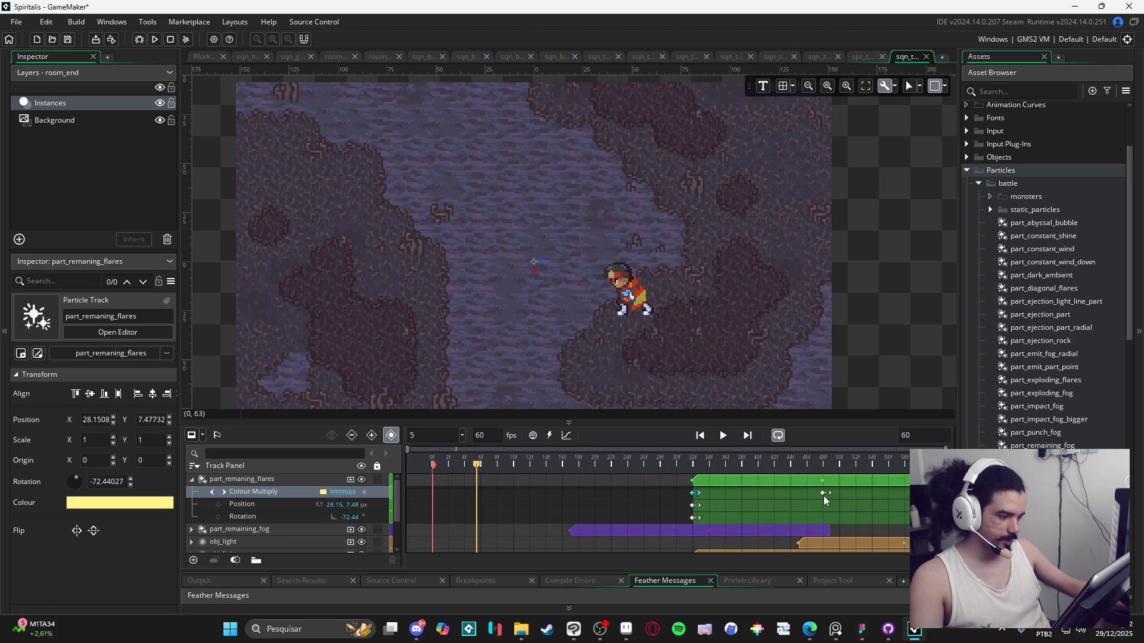
{"action": "left_click_drag", "start_coordinate": [824, 494], "coordinate": [904, 493]}
{"action": "key", "text": "space"}
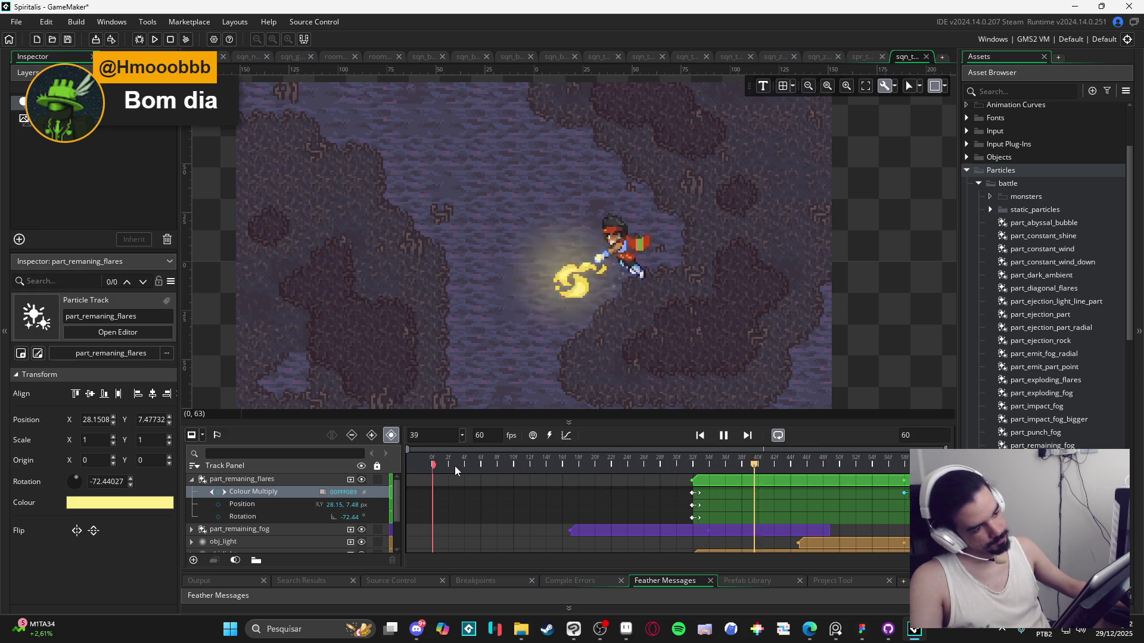
Step: Pause at frame 40, collapse the Particles and Sprites folders, and expand Sequences
{"action": "key", "text": "space"}
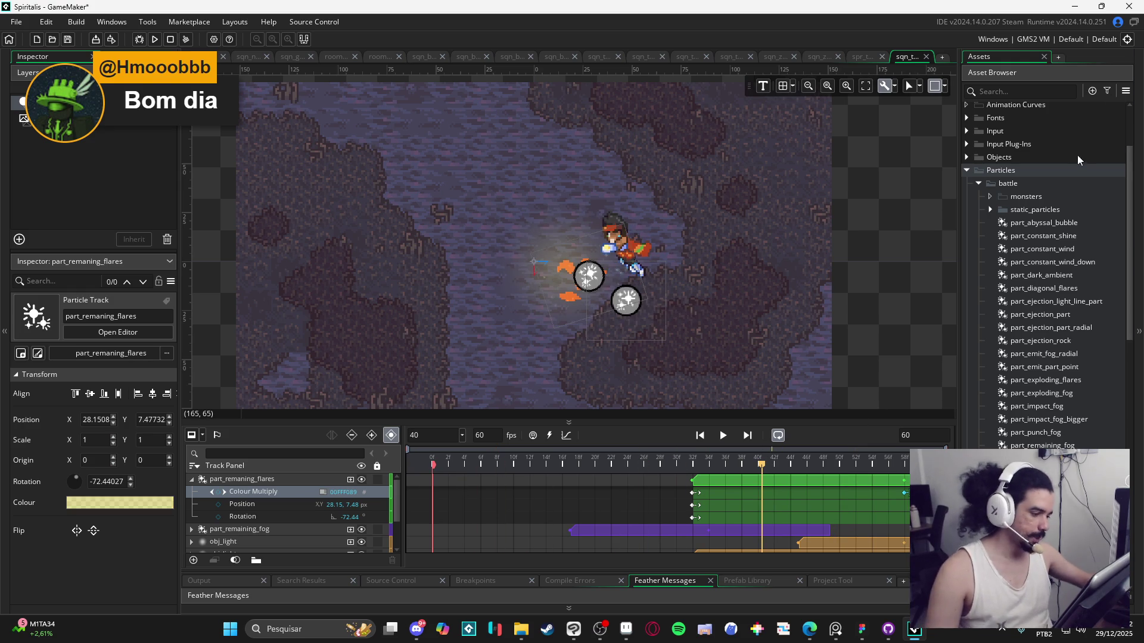
{"action": "scroll", "coordinate": [1067, 179], "scroll_direction": "up", "scroll_amount": 3}
{"action": "left_click", "coordinate": [969, 269]}
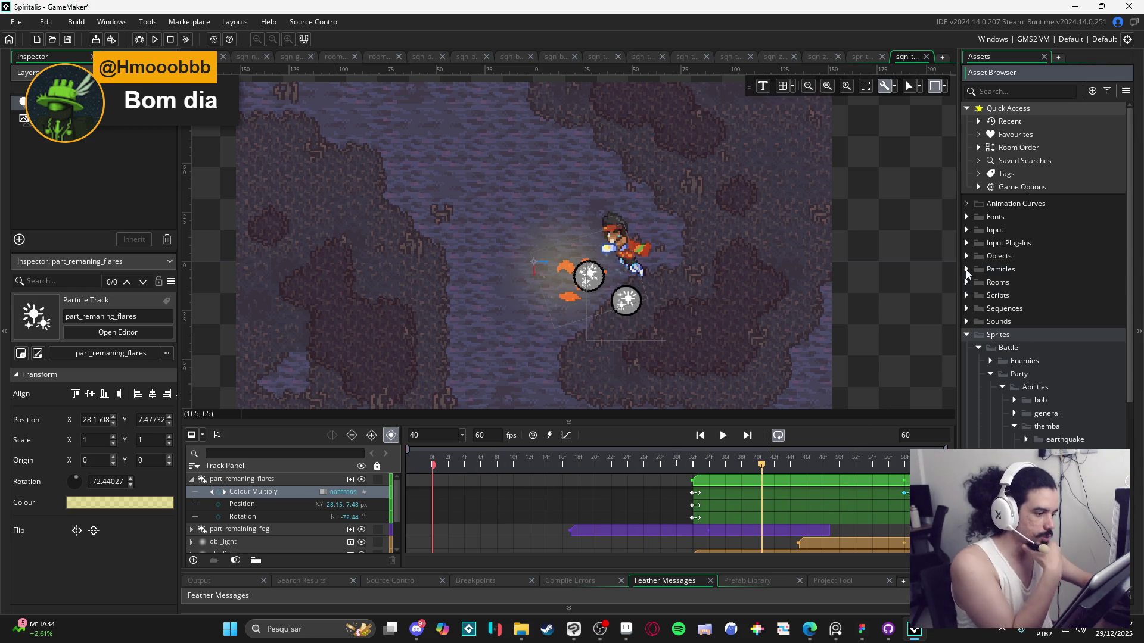
{"action": "scroll", "coordinate": [1011, 352], "scroll_direction": "down", "scroll_amount": 2}
{"action": "scroll", "coordinate": [1009, 348], "scroll_direction": "down", "scroll_amount": 4}
{"action": "scroll", "coordinate": [1031, 339], "scroll_direction": "up", "scroll_amount": 5}
{"action": "left_click", "coordinate": [967, 335]}
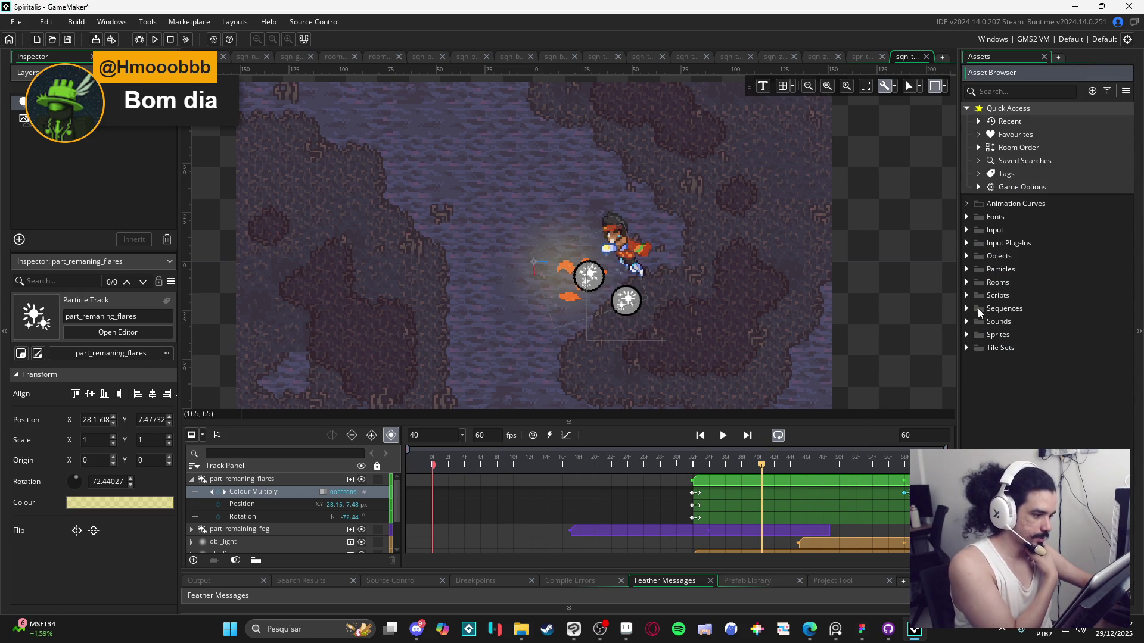
{"action": "left_click", "coordinate": [967, 309]}
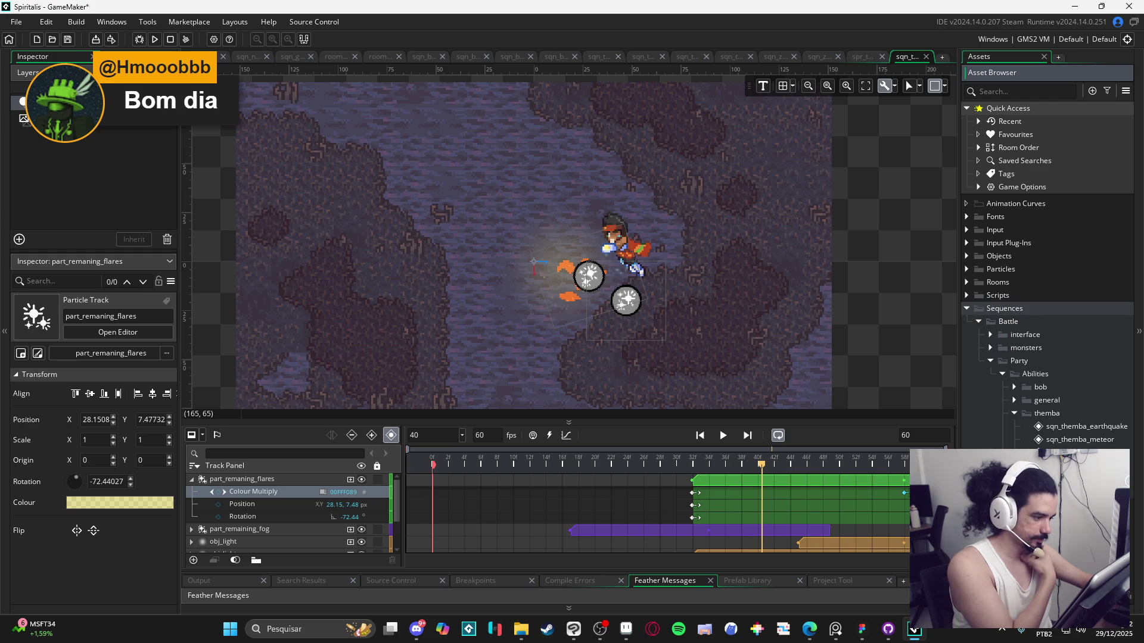
Step: Inspect sqn_themba_uppercut's fog and fire tracks at frame 24, then reopen sqn_themba_meteor
{"action": "double_click", "coordinate": [1080, 452]}
{"action": "left_click_drag", "start_coordinate": [574, 457], "coordinate": [613, 464]}
{"action": "left_click", "coordinate": [544, 283]}
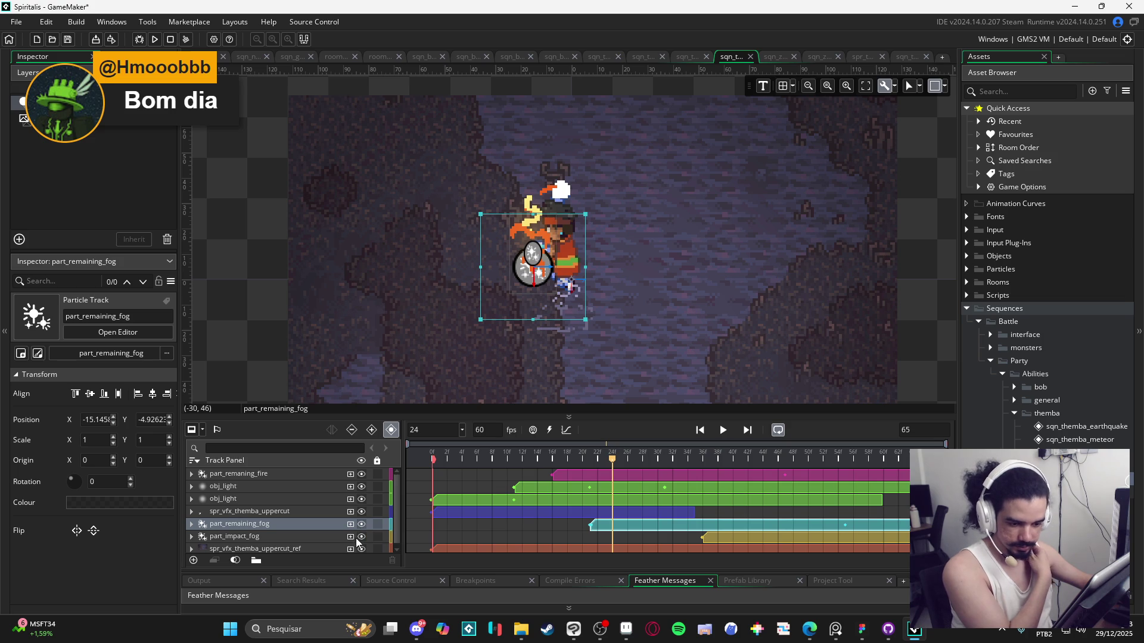
{"action": "left_click", "coordinate": [319, 472]}
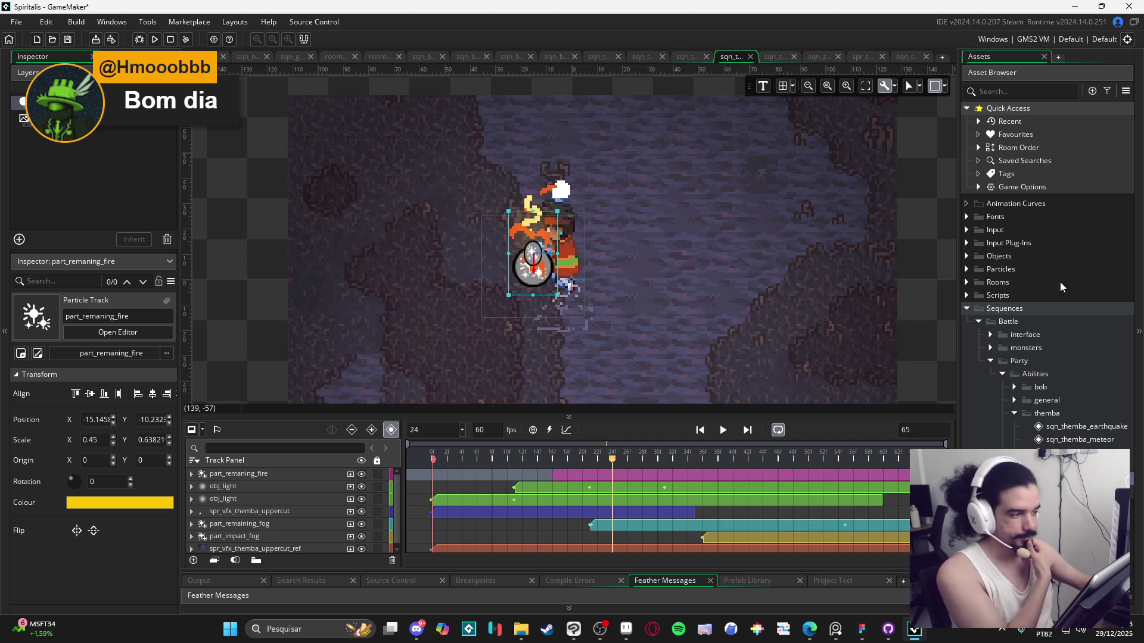
{"action": "double_click", "coordinate": [1096, 440]}
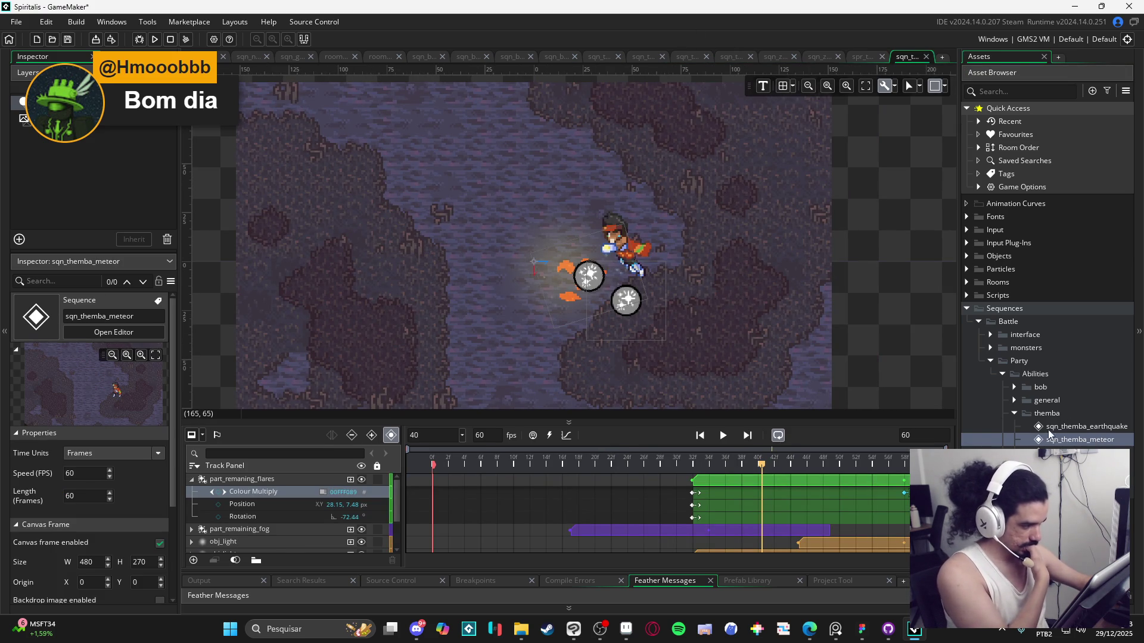
Step: Drag part_remaning_fire from the Particles folder into the meteor Track Panel at frame 40
{"action": "left_click", "coordinate": [967, 269]}
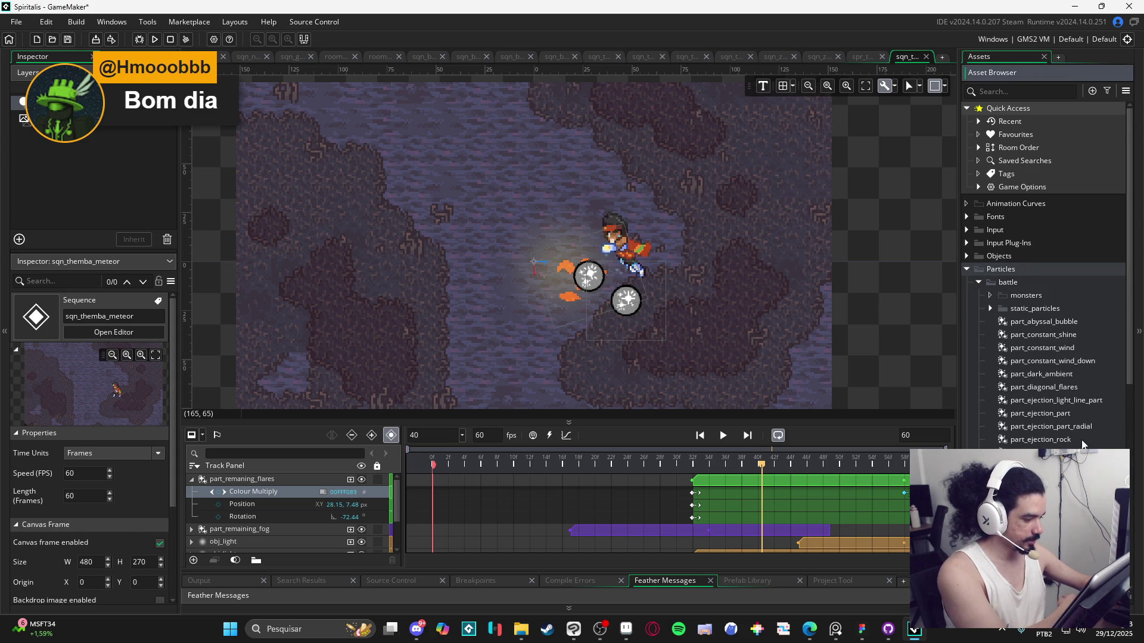
{"action": "scroll", "coordinate": [1087, 403], "scroll_direction": "down", "scroll_amount": 3}
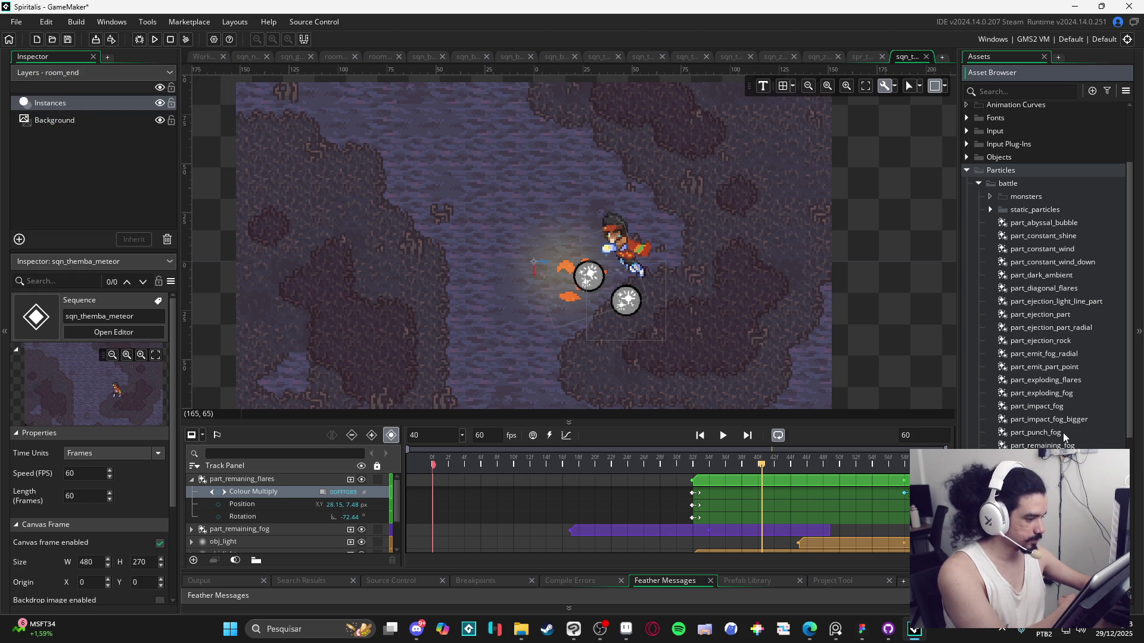
{"action": "left_click", "coordinate": [1036, 459]}
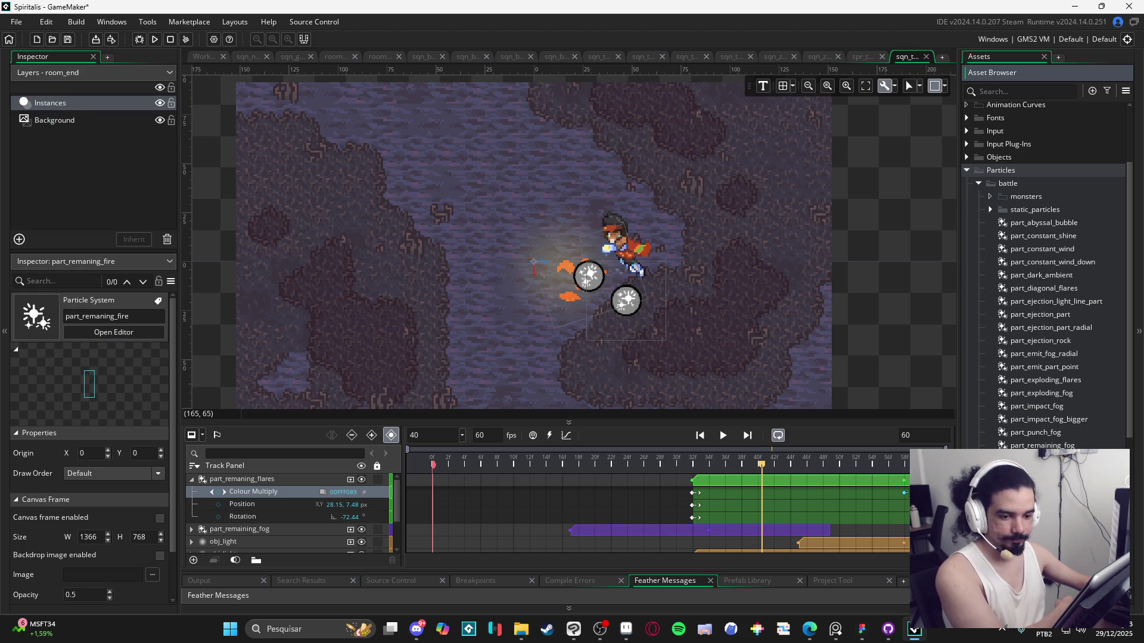
{"action": "left_click", "coordinate": [1037, 471]}
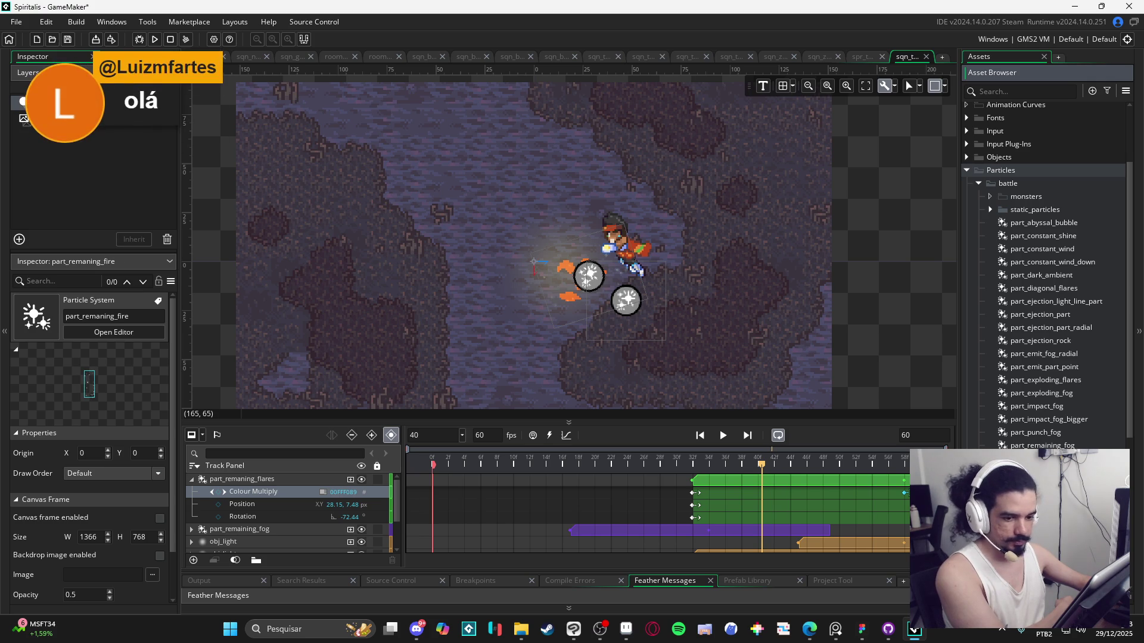
{"action": "left_click_drag", "start_coordinate": [1037, 458], "coordinate": [254, 512]}
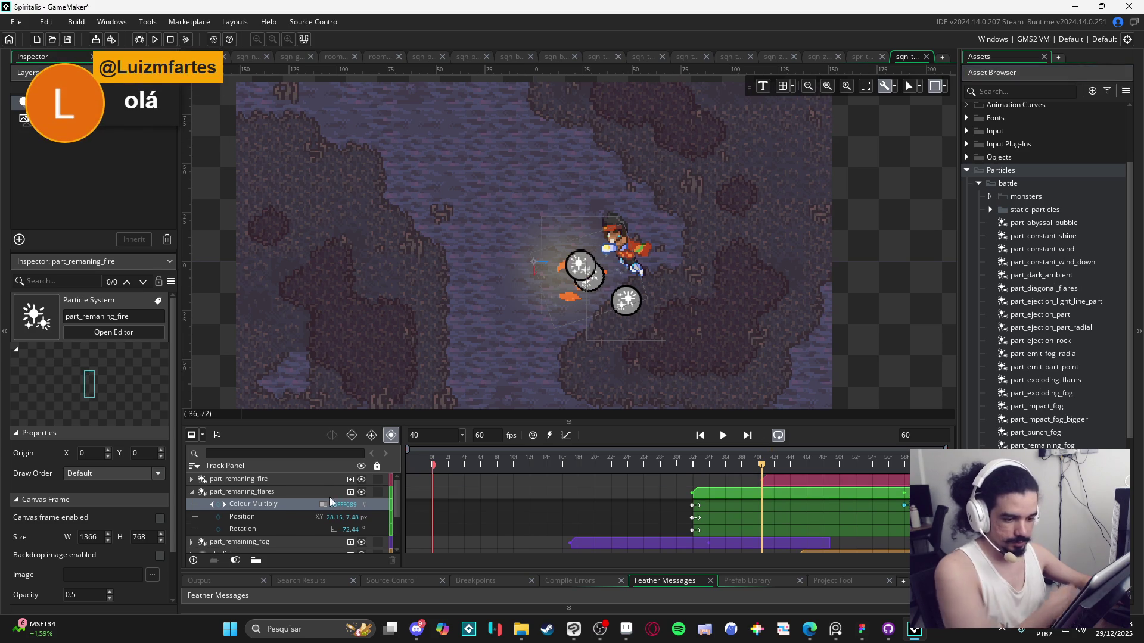
Step: Collapse the flares track, expand part_remaning_fire's keyframe rows, and preview the fire
{"action": "left_click", "coordinate": [233, 490]}
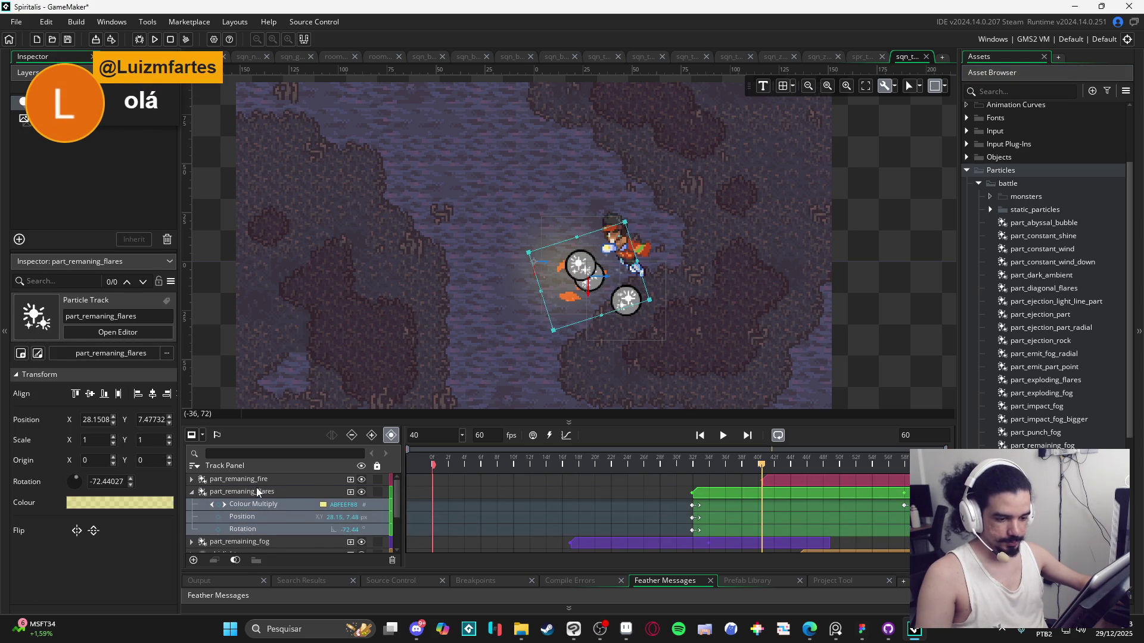
{"action": "double_click", "coordinate": [246, 495]}
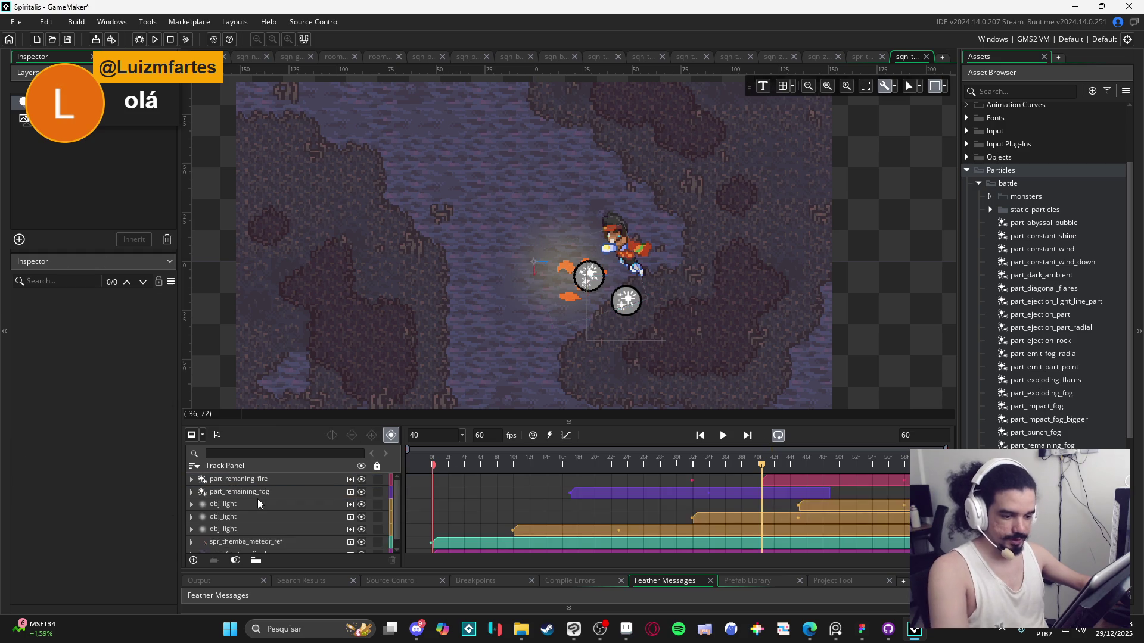
{"action": "left_click", "coordinate": [277, 478]}
{"action": "left_click", "coordinate": [198, 479]}
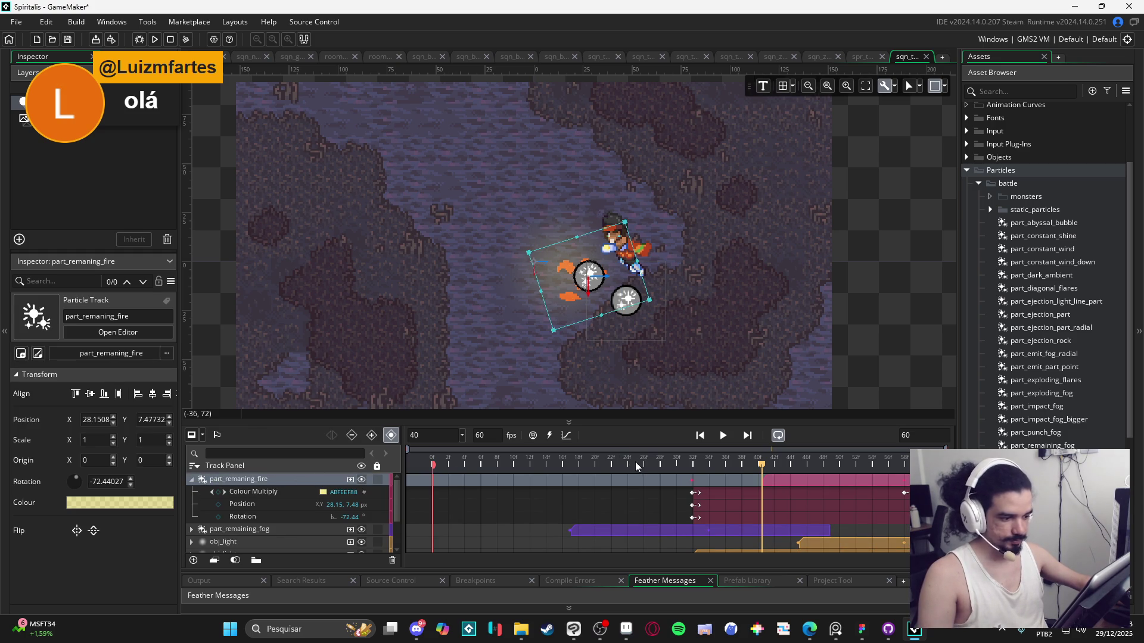
{"action": "key", "text": "space"}
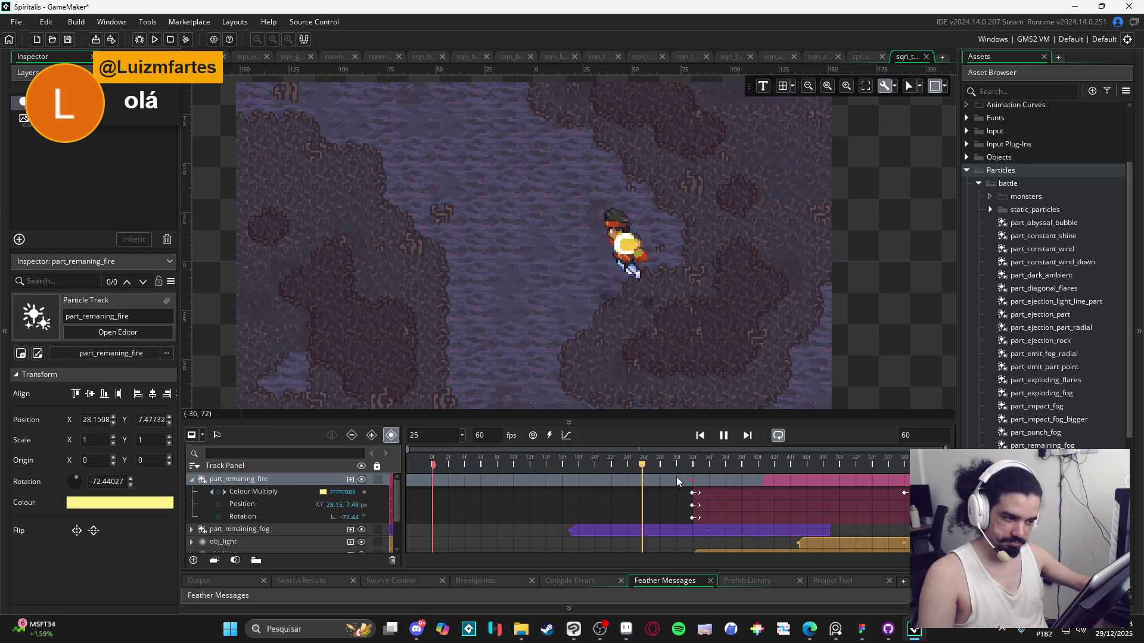
{"action": "key", "text": "space"}
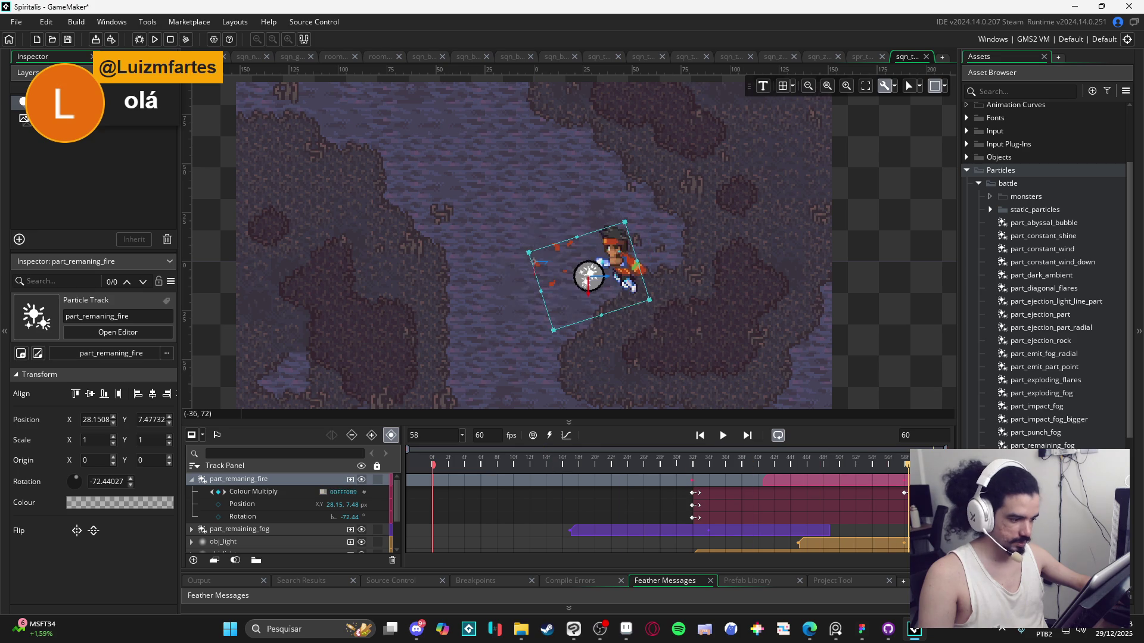
Step: Set the fire tint's last keyframe to about half opacity and play to check
{"action": "left_click", "coordinate": [905, 494]}
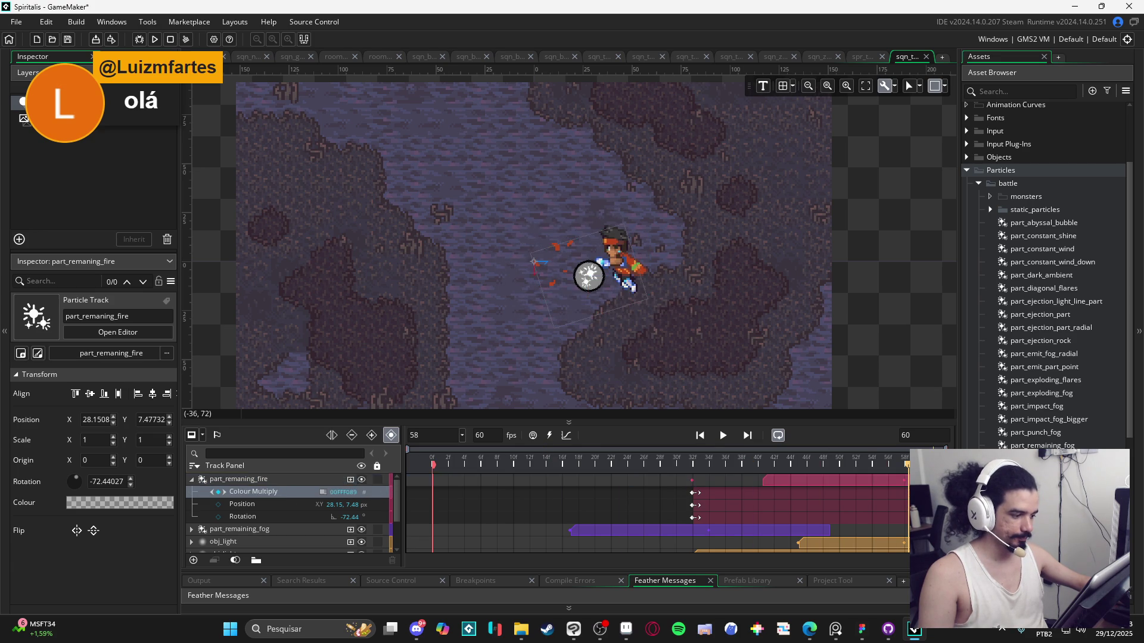
{"action": "left_click", "coordinate": [321, 495]}
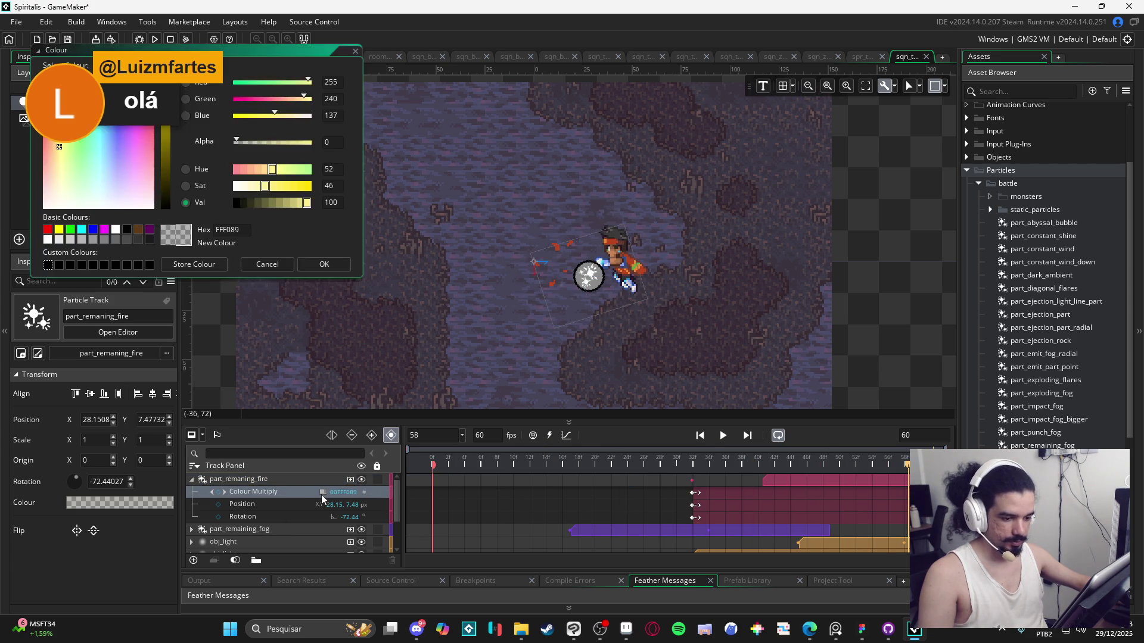
{"action": "left_click", "coordinate": [274, 143]}
{"action": "left_click", "coordinate": [324, 264]}
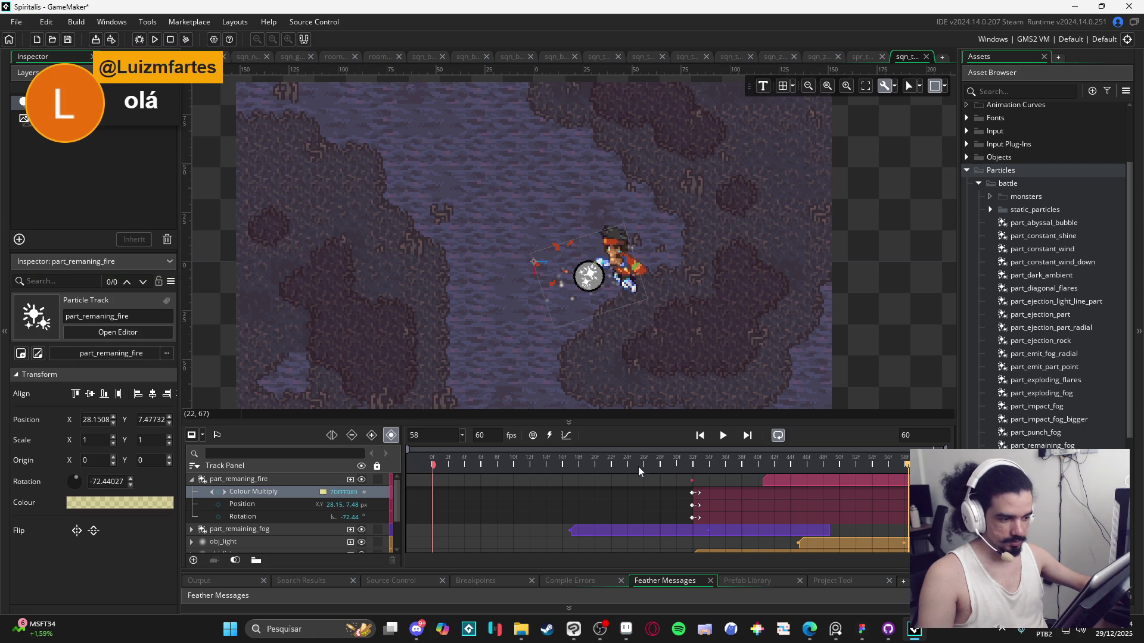
{"action": "key", "text": "space"}
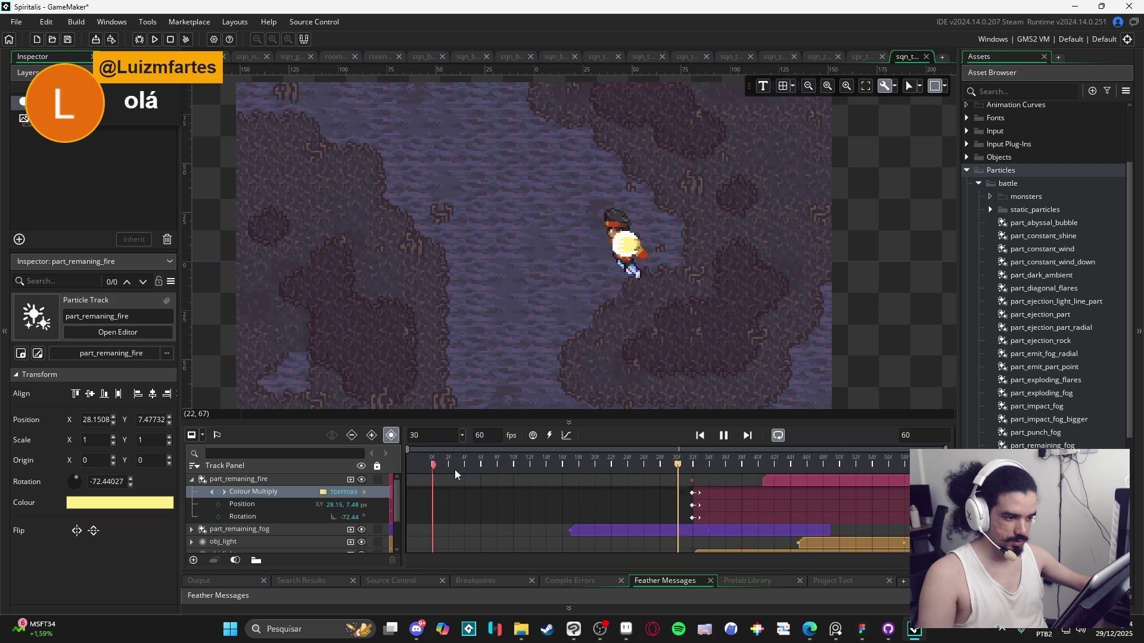
{"action": "key", "text": "space"}
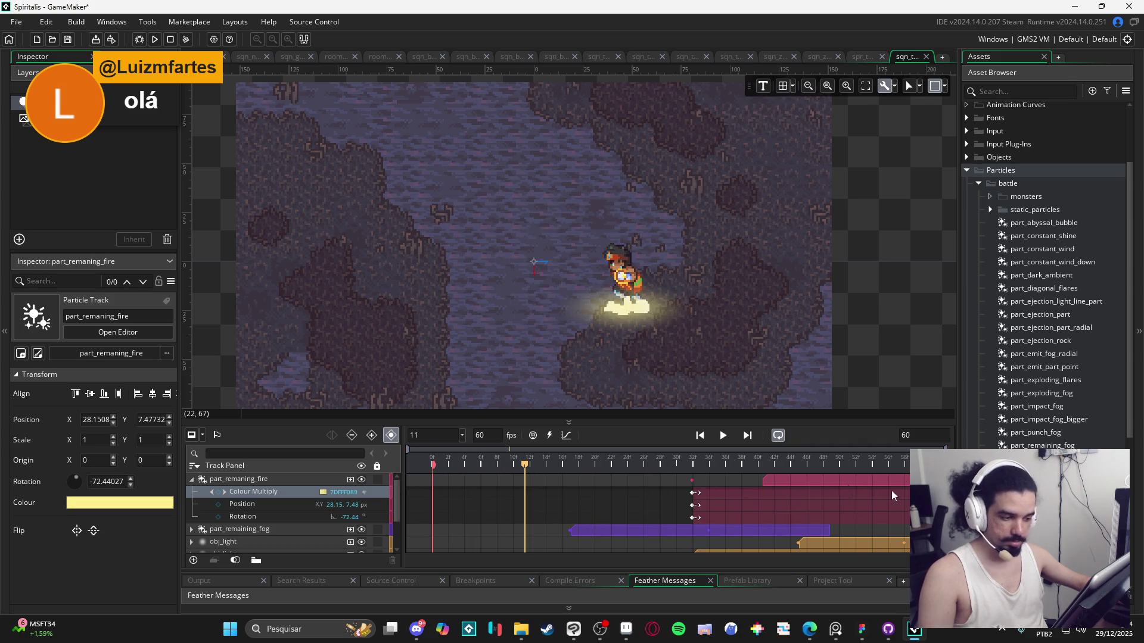
Step: Make the fire tint keyframe at frame 32 fully transparent and review the fade
{"action": "key", "text": "Escape"}
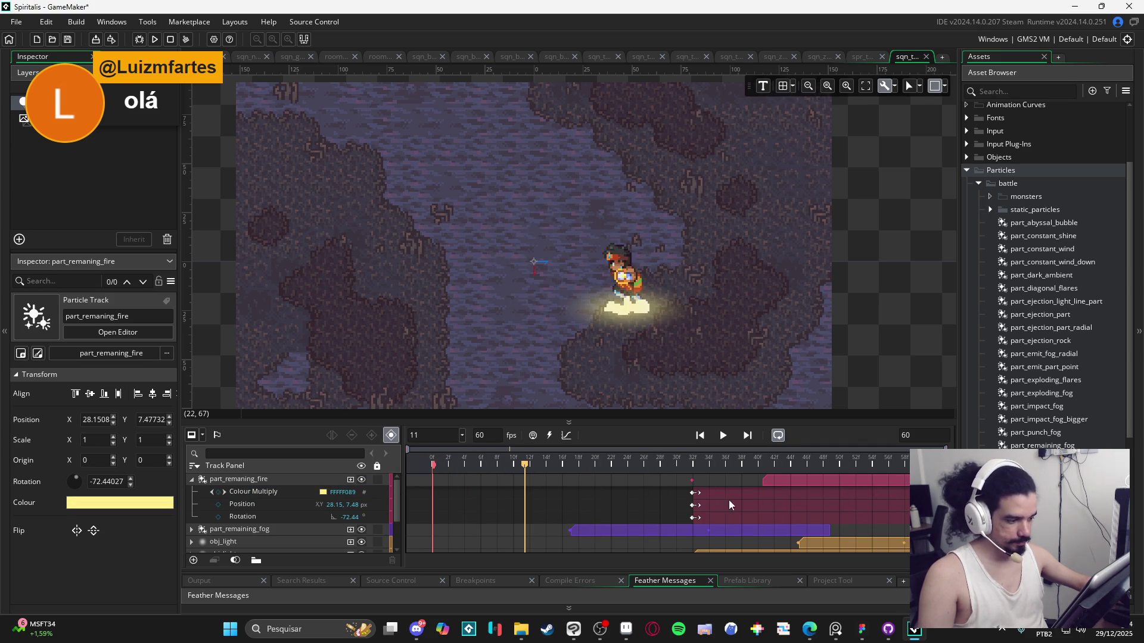
{"action": "left_click", "coordinate": [693, 494]}
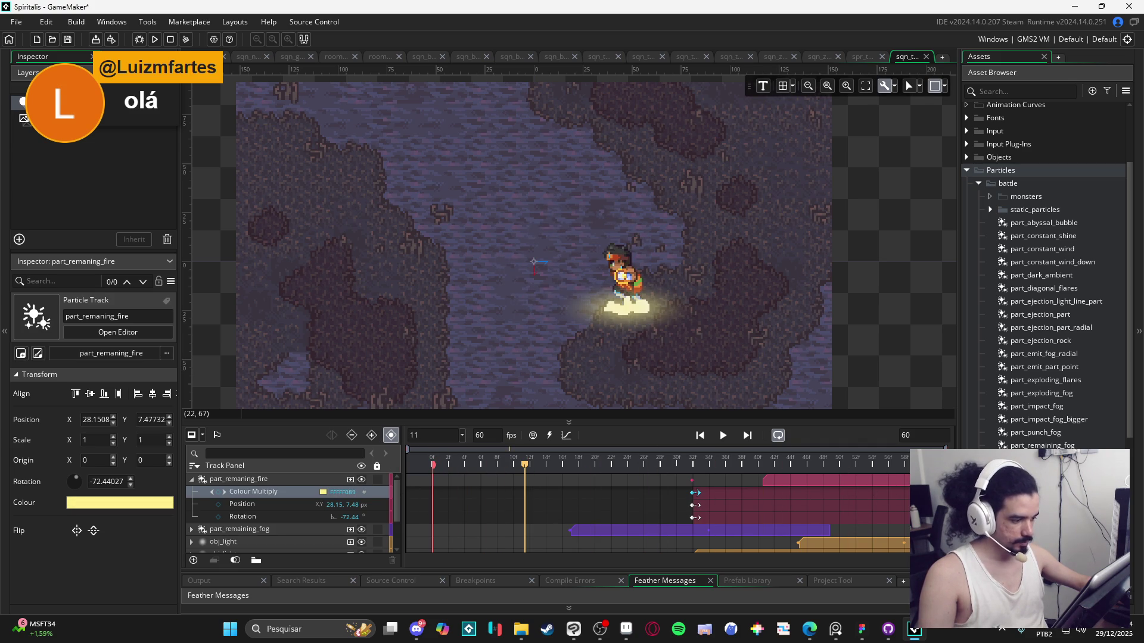
{"action": "left_click", "coordinate": [322, 493]}
{"action": "left_click_drag", "start_coordinate": [271, 142], "coordinate": [234, 144]}
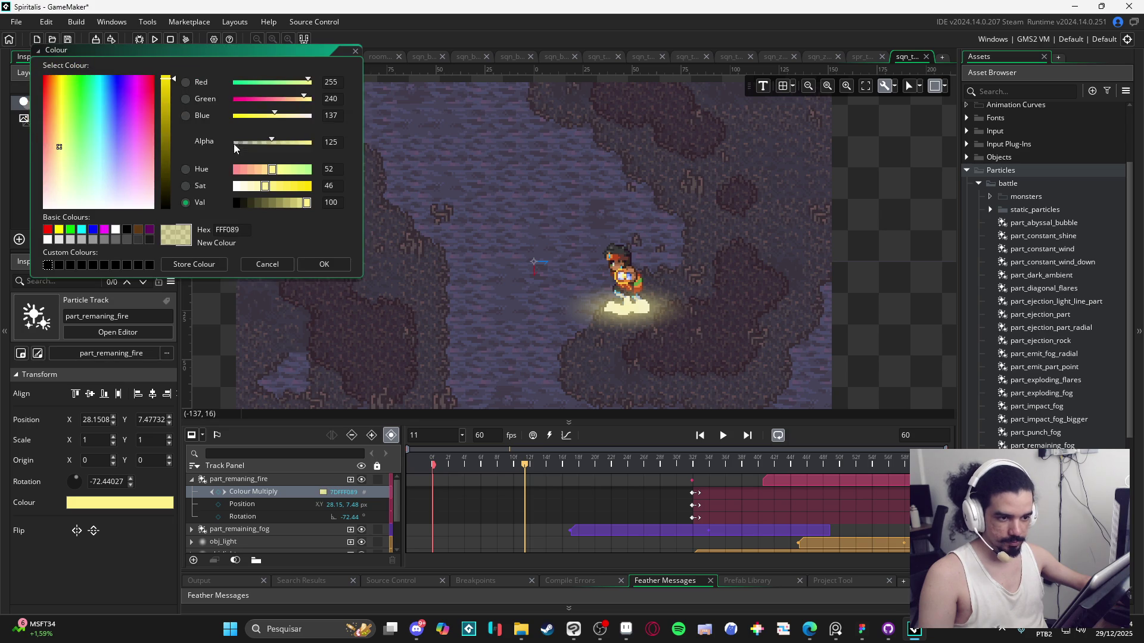
{"action": "left_click", "coordinate": [313, 266]}
{"action": "key", "text": "space"}
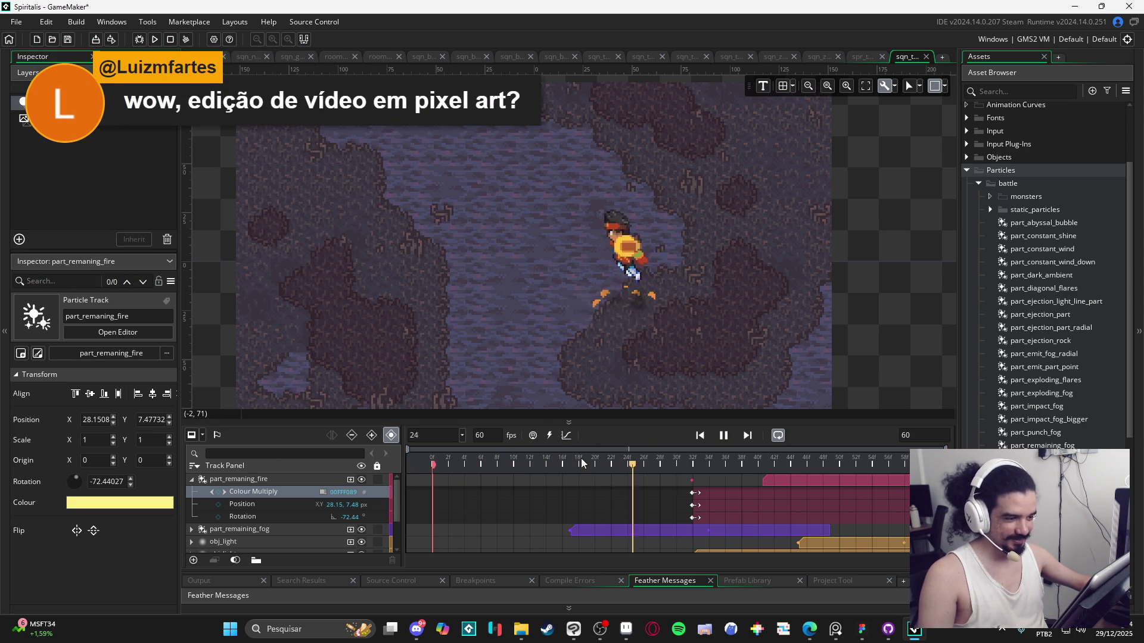
{"action": "key", "text": "space"}
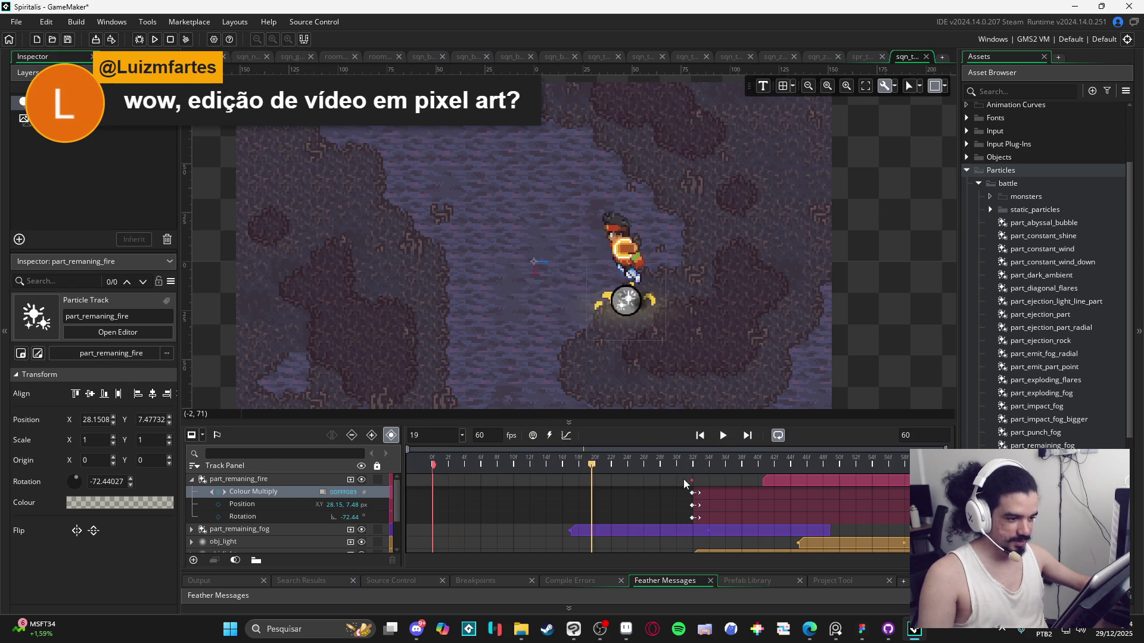
{"action": "left_click", "coordinate": [192, 480]}
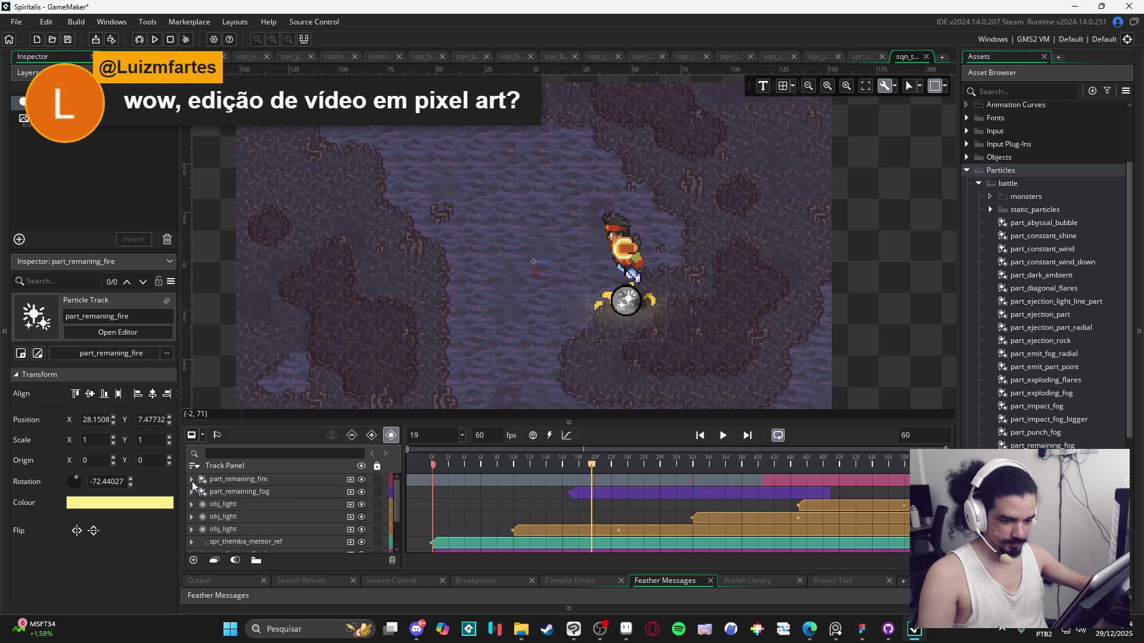
{"action": "mouse_move", "coordinate": [591, 464]}
{"action": "left_mouse_down"}
{"action": "mouse_move", "coordinate": [803, 470]}
{"action": "mouse_move", "coordinate": [887, 449]}
{"action": "mouse_move", "coordinate": [742, 454]}
{"action": "left_mouse_up"}
{"action": "left_click", "coordinate": [723, 436]}
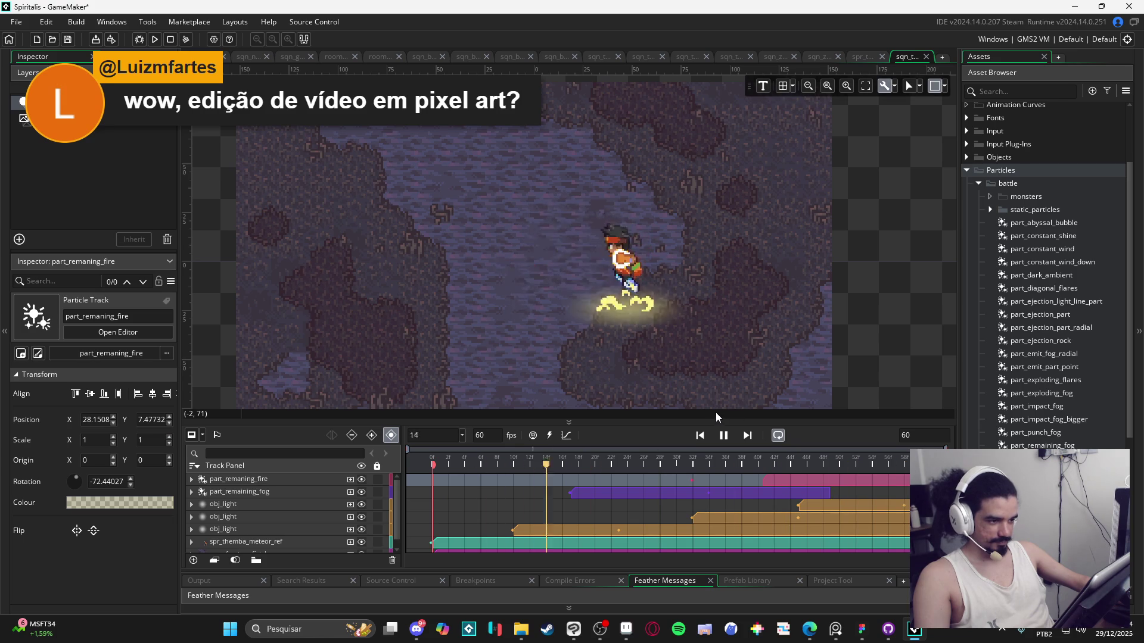
{"action": "key", "text": "space"}
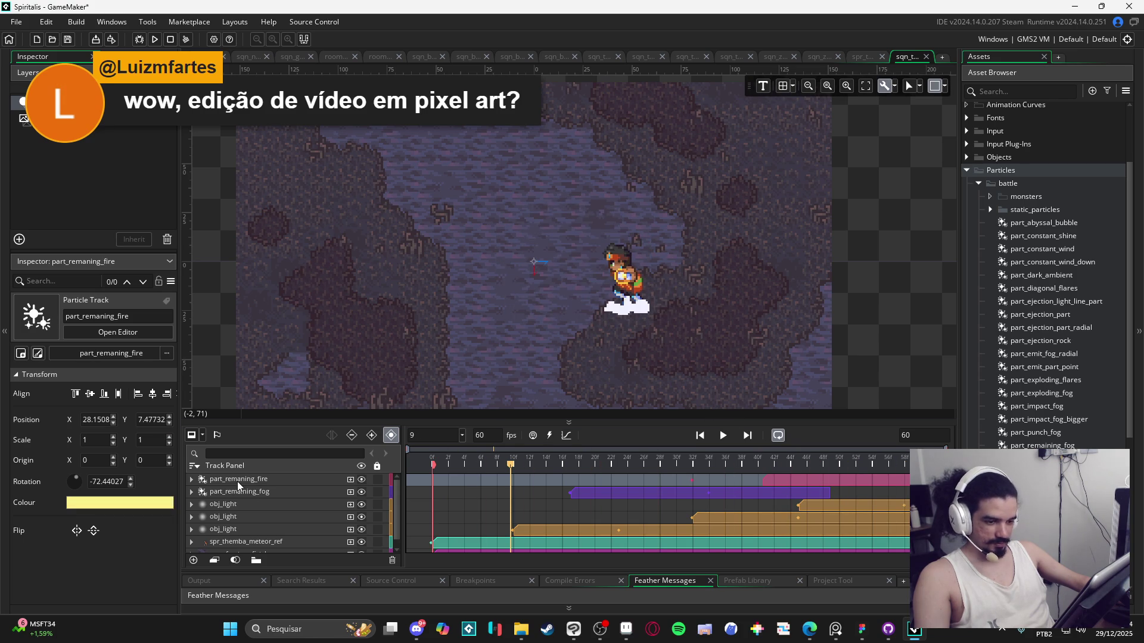
{"action": "left_click", "coordinate": [274, 493]}
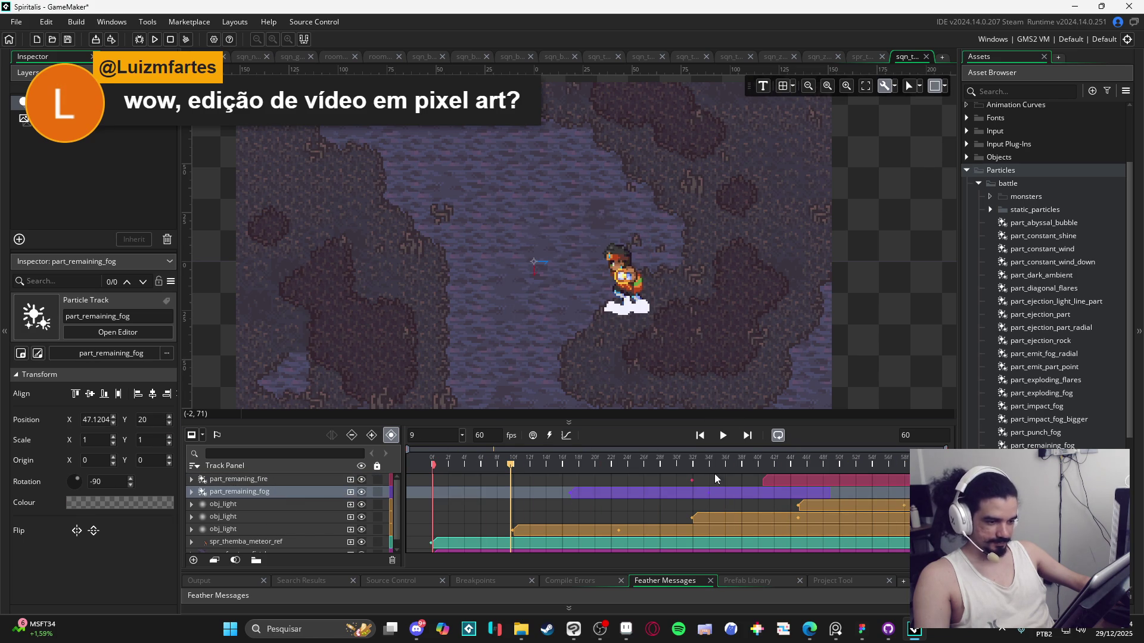
{"action": "mouse_move", "coordinate": [581, 467]}
{"action": "left_mouse_down"}
{"action": "mouse_move", "coordinate": [560, 469]}
{"action": "mouse_move", "coordinate": [785, 481]}
{"action": "mouse_move", "coordinate": [617, 469]}
{"action": "mouse_move", "coordinate": [728, 465]}
{"action": "mouse_move", "coordinate": [831, 481]}
{"action": "mouse_move", "coordinate": [683, 468]}
{"action": "left_mouse_up"}
{"action": "left_click", "coordinate": [777, 481]}
{"action": "left_click", "coordinate": [192, 479]}
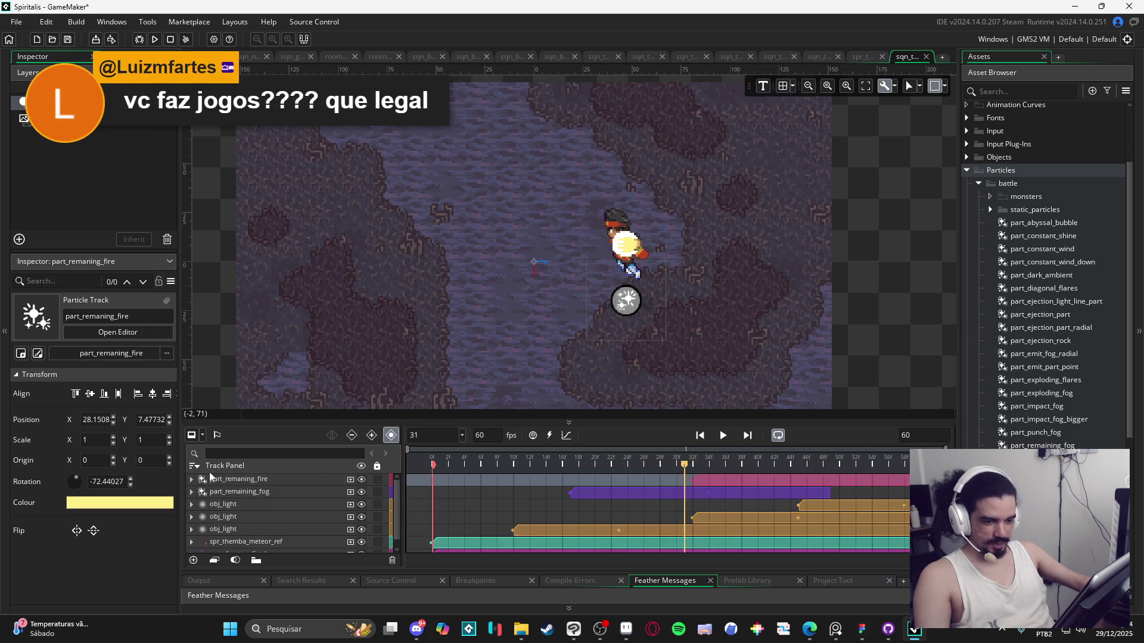
{"action": "left_click", "coordinate": [238, 483]}
{"action": "left_click", "coordinate": [691, 466]}
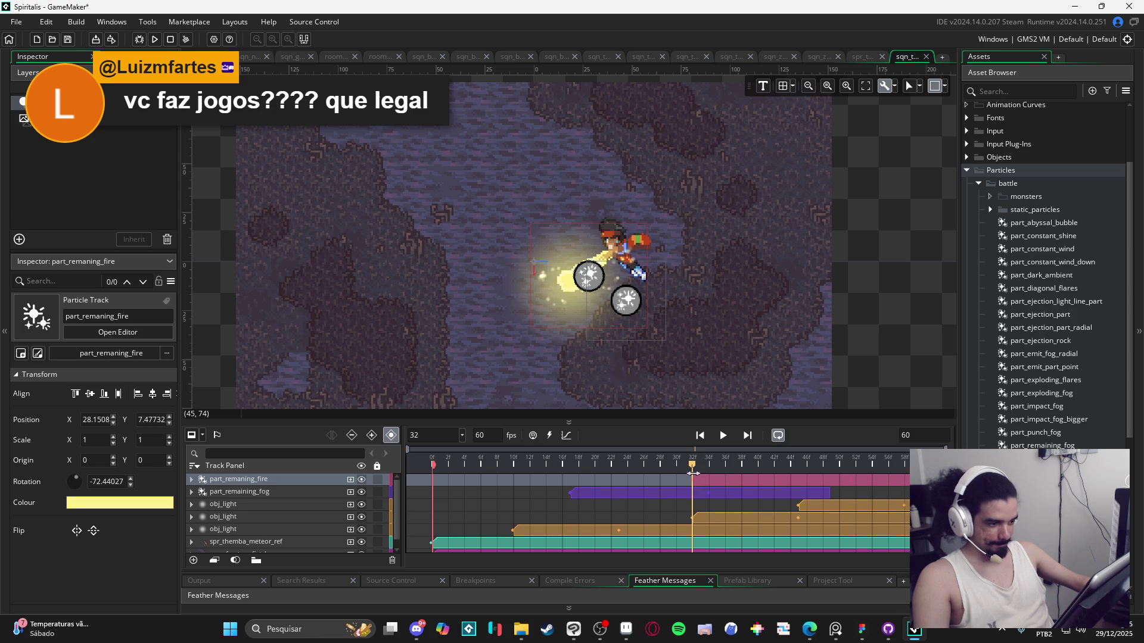
{"action": "mouse_move", "coordinate": [693, 476]}
{"action": "left_mouse_down"}
{"action": "mouse_move", "coordinate": [828, 477]}
{"action": "mouse_move", "coordinate": [798, 480]}
{"action": "left_mouse_up"}
{"action": "key", "text": "space"}
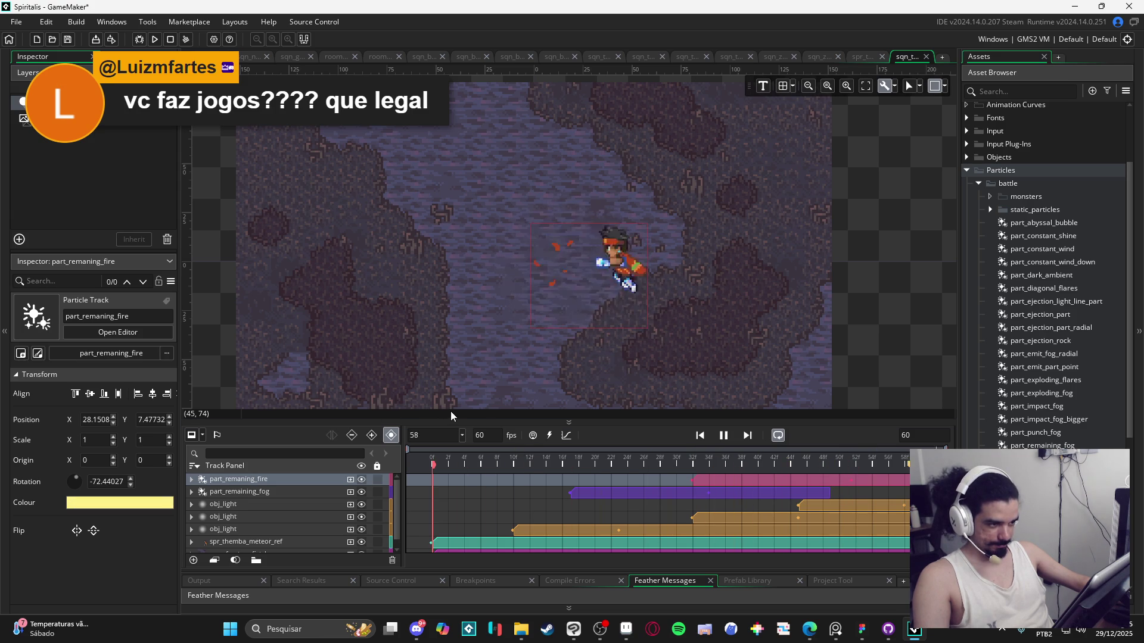
{"action": "key", "text": "space"}
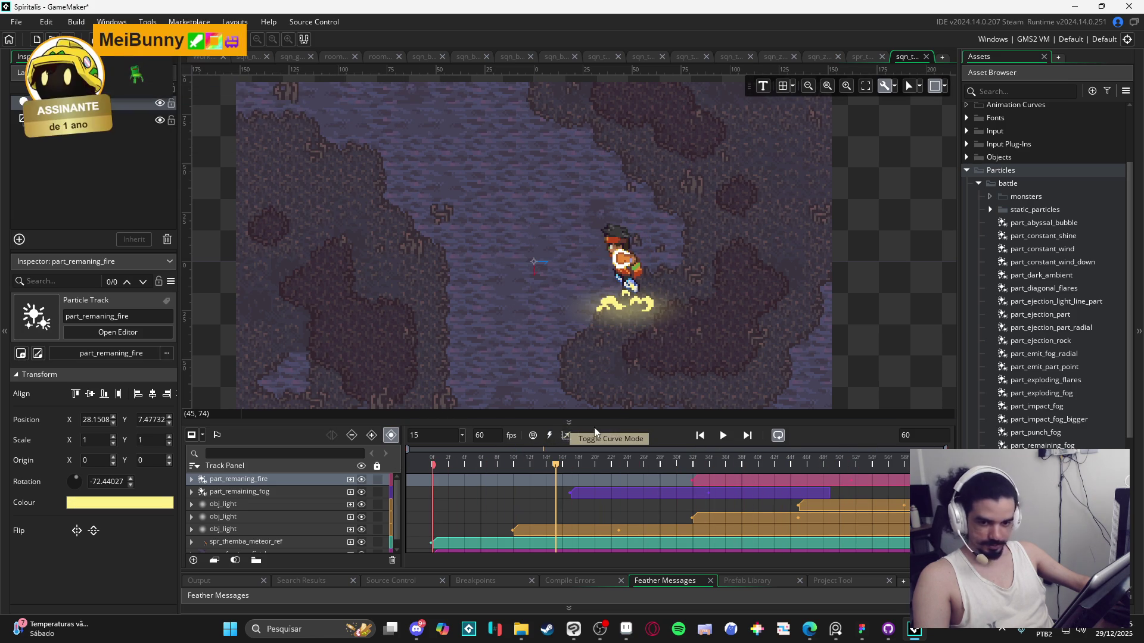
{"action": "key", "text": "space"}
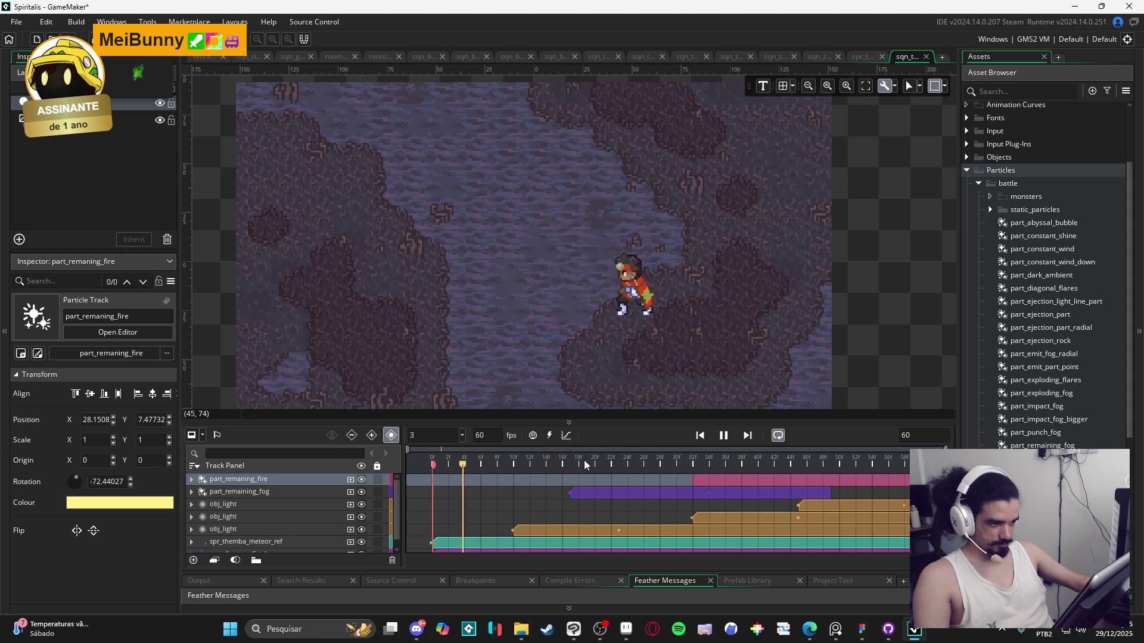
{"action": "key", "text": "space"}
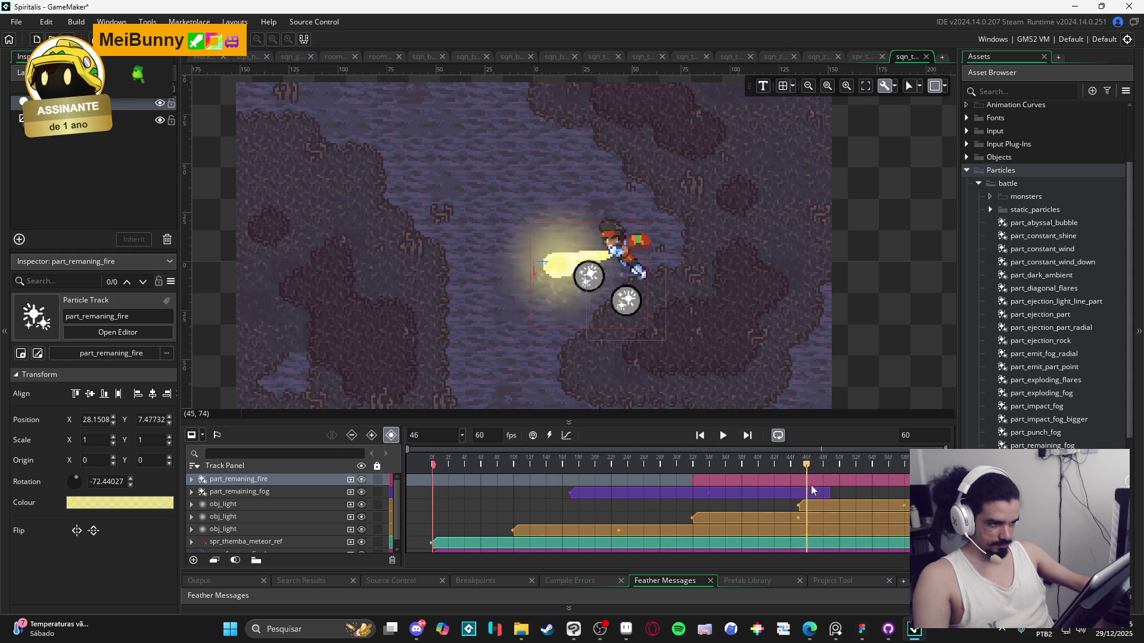
{"action": "key", "text": "Left"}
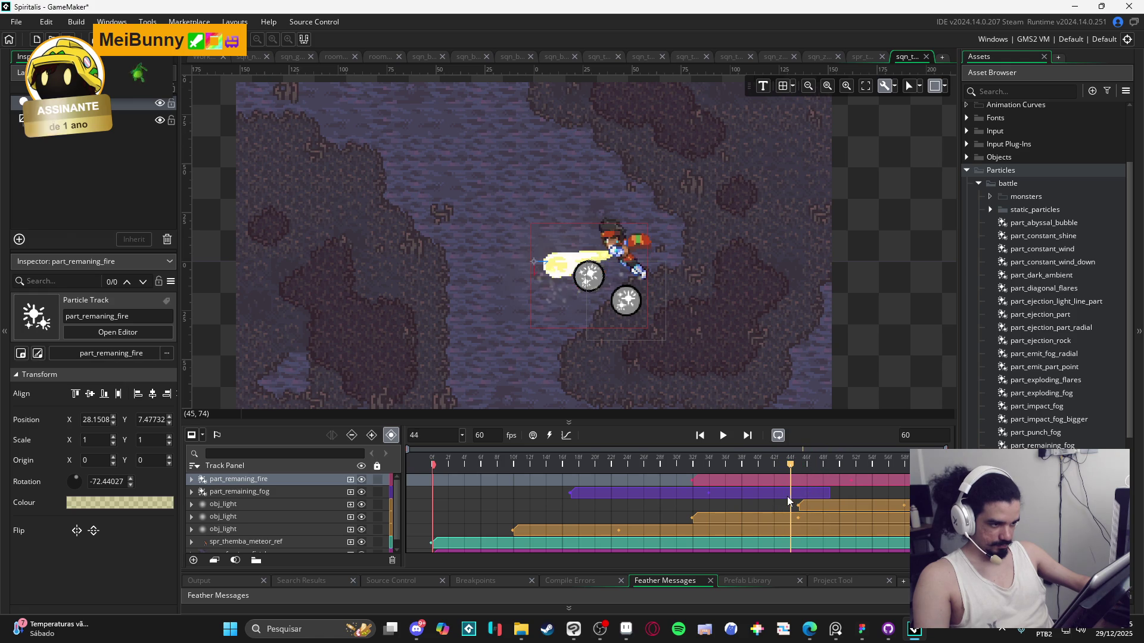
Step: Duplicate part_remaning_fire, start the copy at frame 44, rotate it to about -91°, and nudge it up
{"action": "left_click", "coordinate": [261, 478]}
{"action": "key", "text": "ctrl+d"}
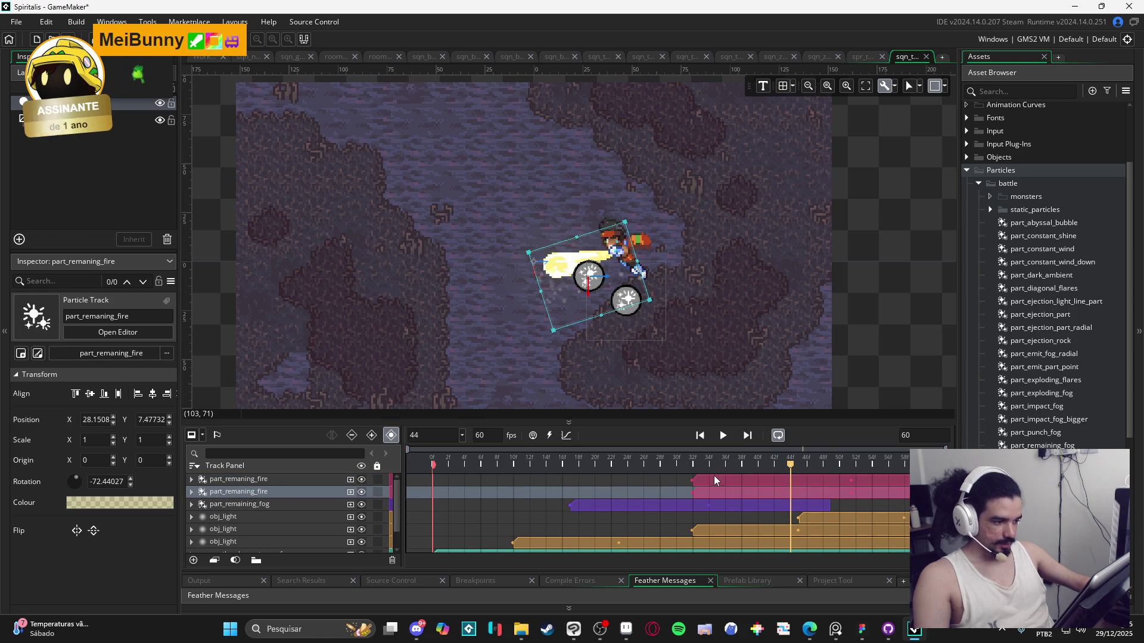
{"action": "left_click_drag", "start_coordinate": [713, 477], "coordinate": [813, 482]}
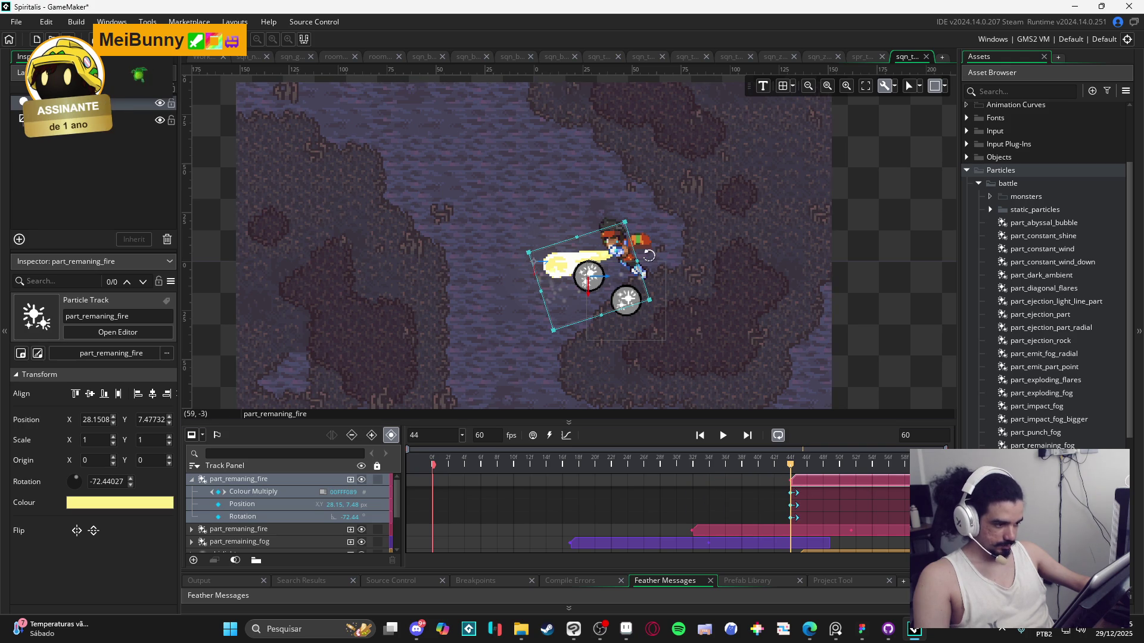
{"action": "left_click_drag", "start_coordinate": [650, 257], "coordinate": [655, 277]}
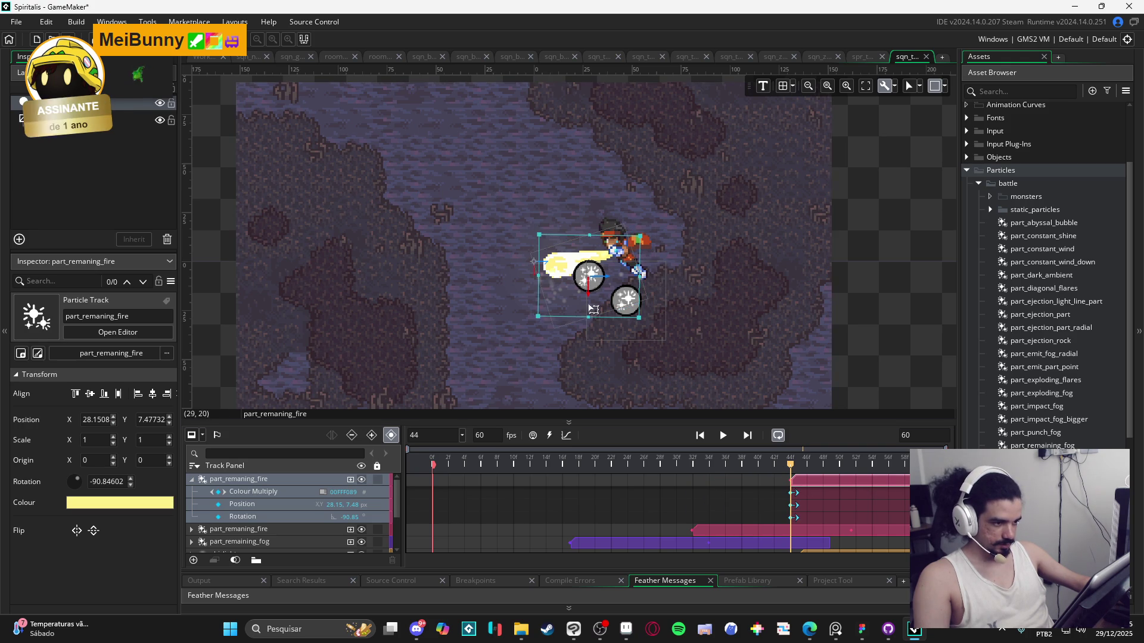
{"action": "left_click_drag", "start_coordinate": [574, 299], "coordinate": [576, 303]}
Step: Preview the second fire burst, pausing at frame 19
{"action": "key", "text": "space"}
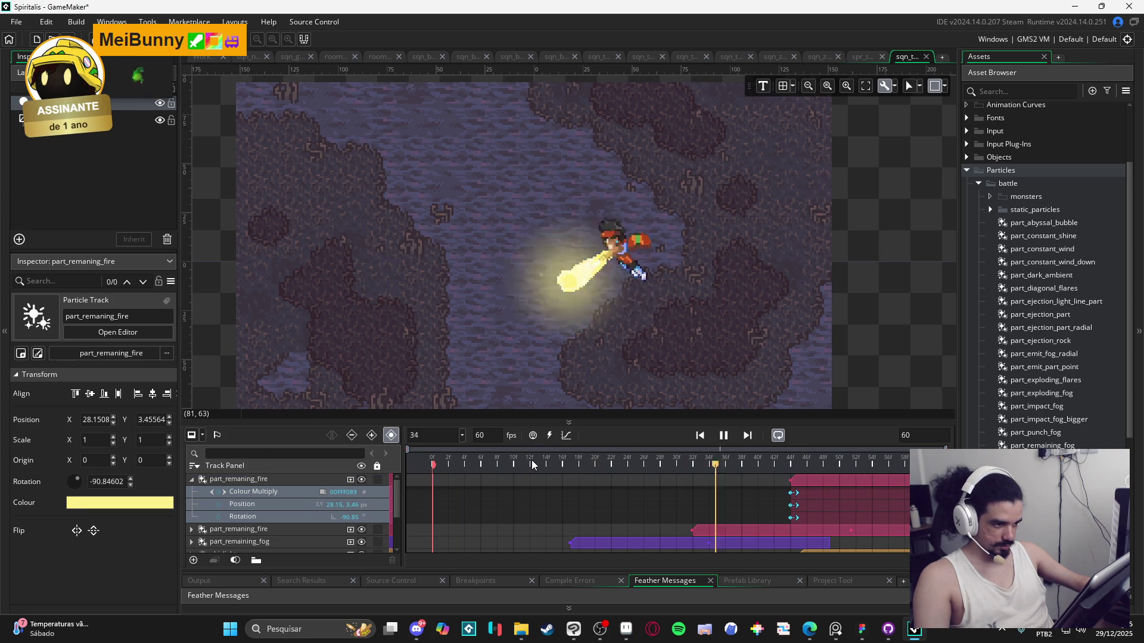
{"action": "key", "text": "space"}
{"action": "left_click", "coordinate": [774, 304]}
{"action": "left_click", "coordinate": [496, 530]}
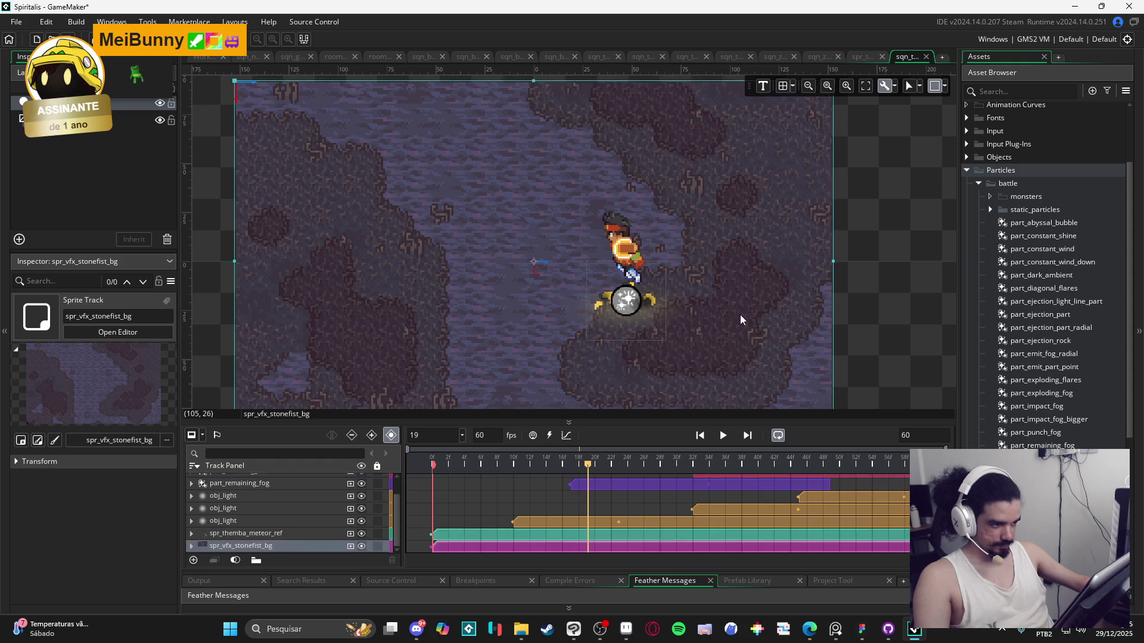
Step: Replay sqn_themba_meteor, pause, and scrub ahead to the frame 46 impact glow
{"action": "left_click", "coordinate": [727, 439]}
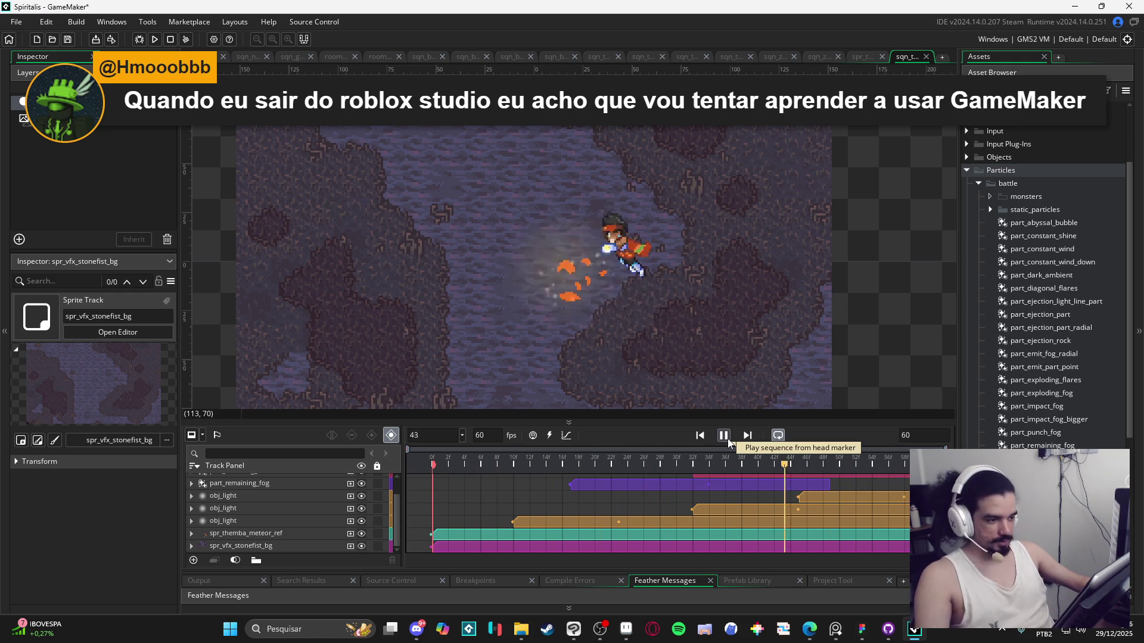
{"action": "left_click", "coordinate": [727, 438]}
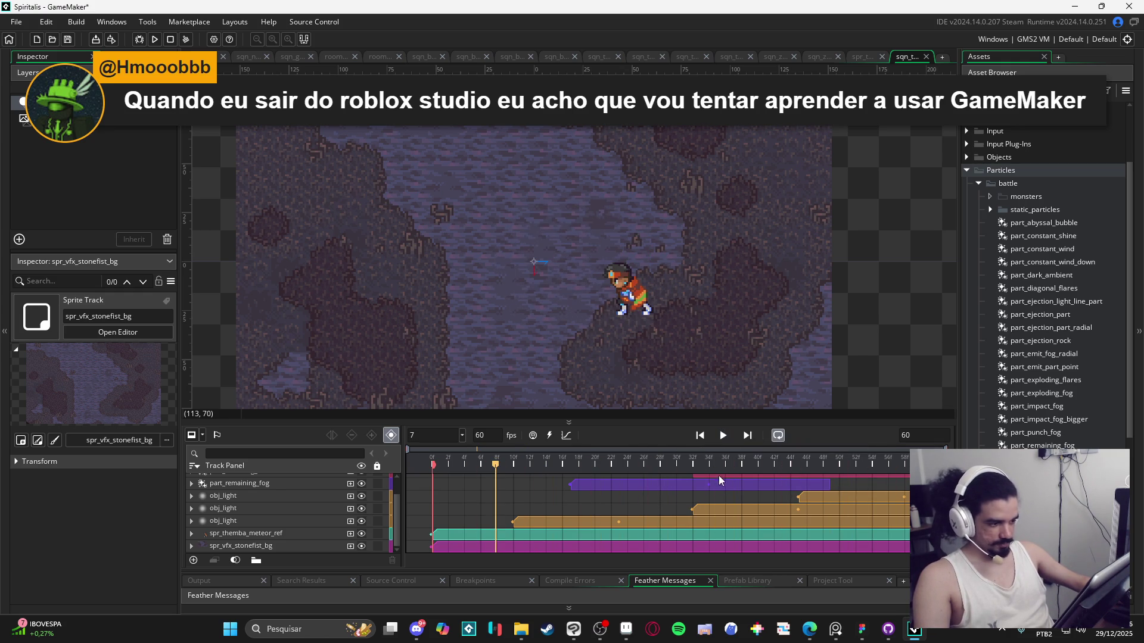
{"action": "scroll", "coordinate": [714, 495], "scroll_direction": "up", "scroll_amount": 1}
{"action": "left_click_drag", "start_coordinate": [700, 466], "coordinate": [809, 472]}
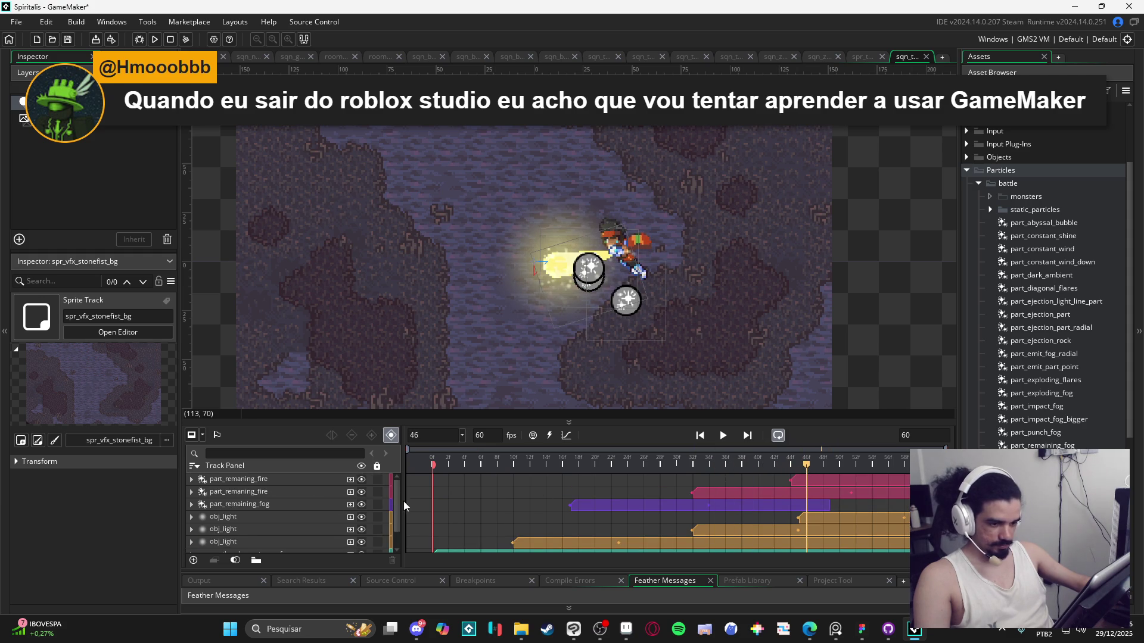
Step: Try moving the first fire emitter up and right, then undo the move
{"action": "left_click", "coordinate": [294, 479]}
{"action": "left_click", "coordinate": [191, 479]}
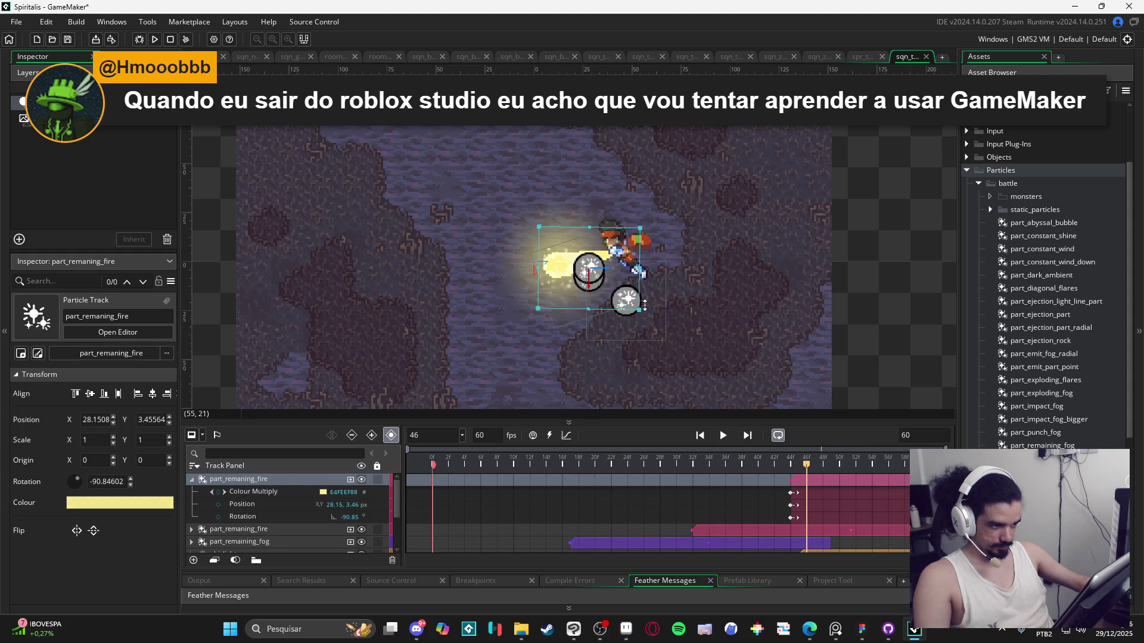
{"action": "mouse_move", "coordinate": [637, 307]}
{"action": "left_mouse_down"}
{"action": "mouse_move", "coordinate": [662, 277]}
{"action": "mouse_move", "coordinate": [631, 298]}
{"action": "mouse_move", "coordinate": [687, 270]}
{"action": "mouse_move", "coordinate": [739, 268]}
{"action": "left_mouse_up"}
{"action": "key", "text": "ctrl+z"}
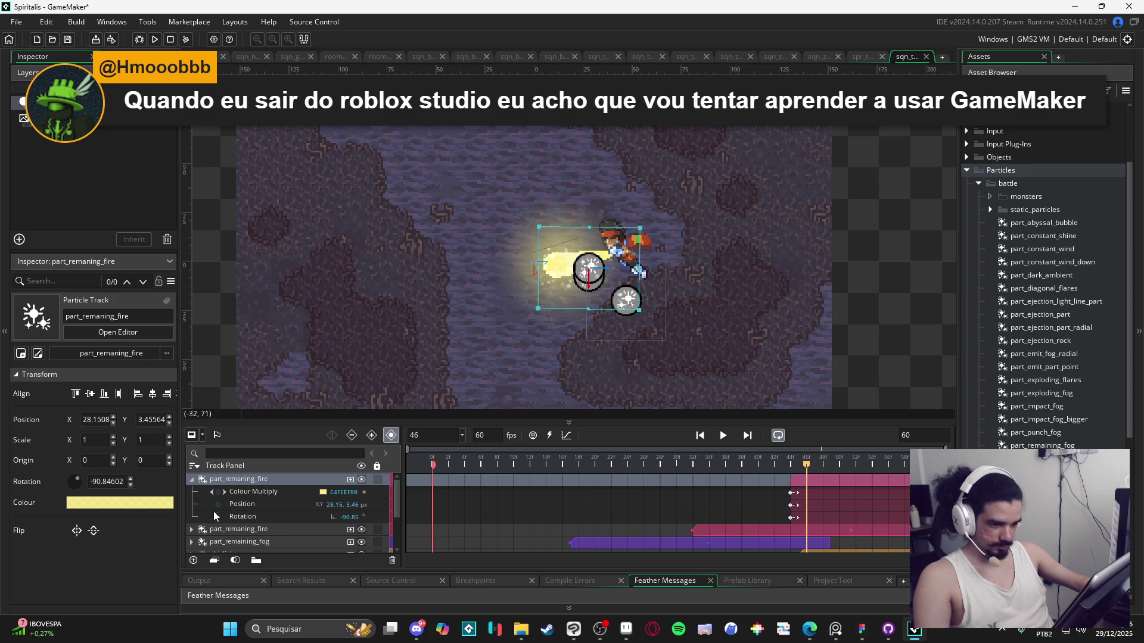
{"action": "left_click", "coordinate": [191, 480]}
Step: Hide the first part_remaning_fire track, show the second, and preview frame 32
{"action": "left_click", "coordinate": [248, 495]}
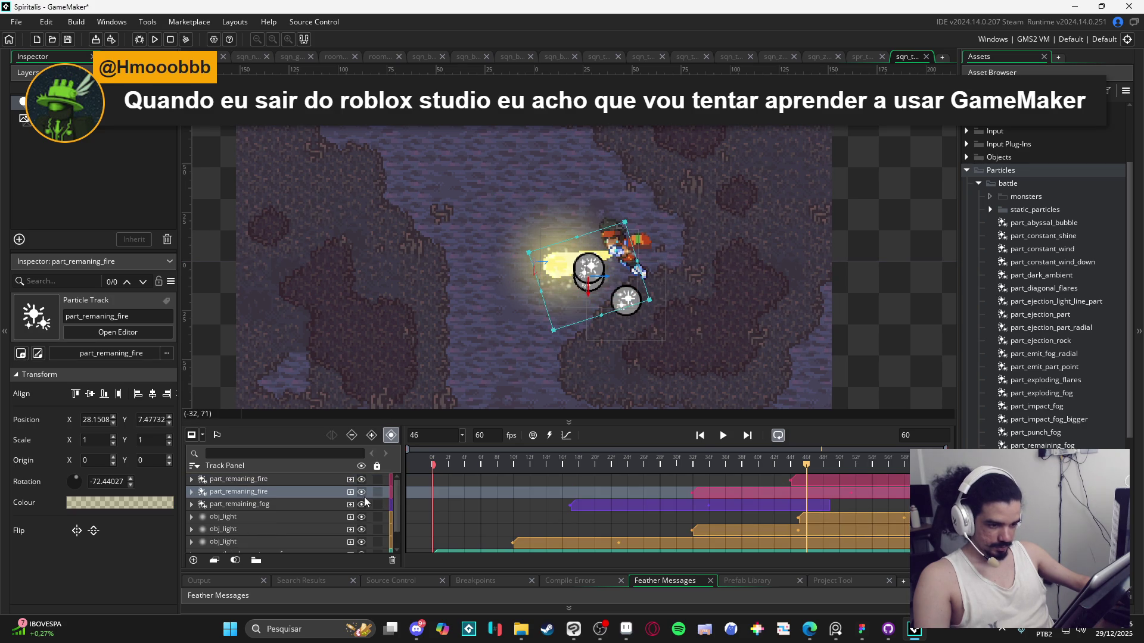
{"action": "left_click", "coordinate": [250, 479]}
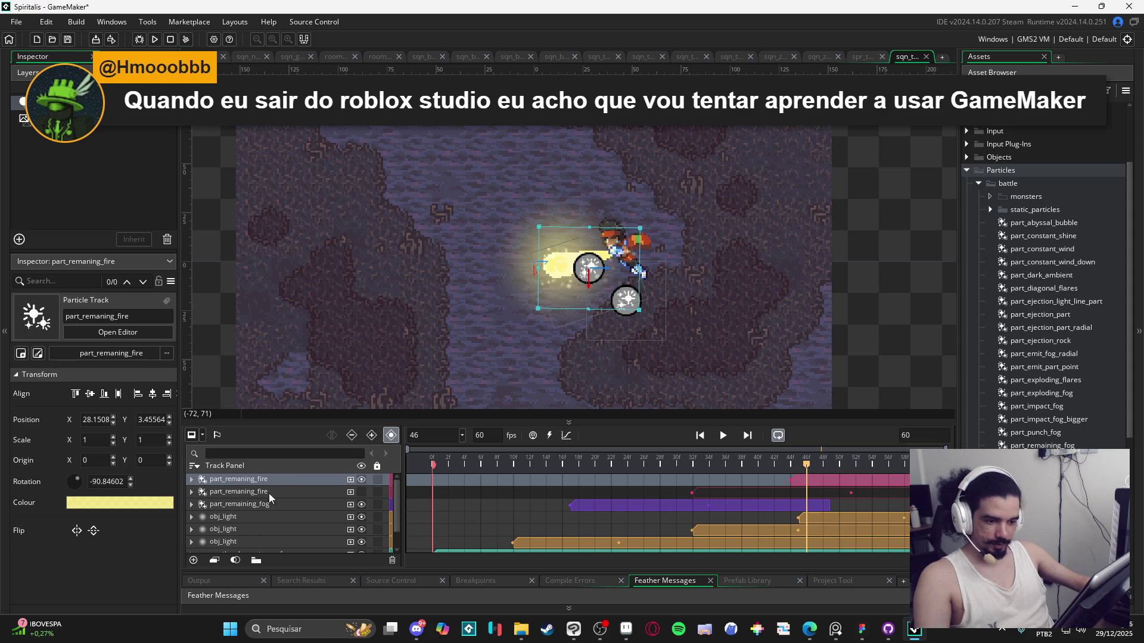
{"action": "left_click", "coordinate": [361, 480]}
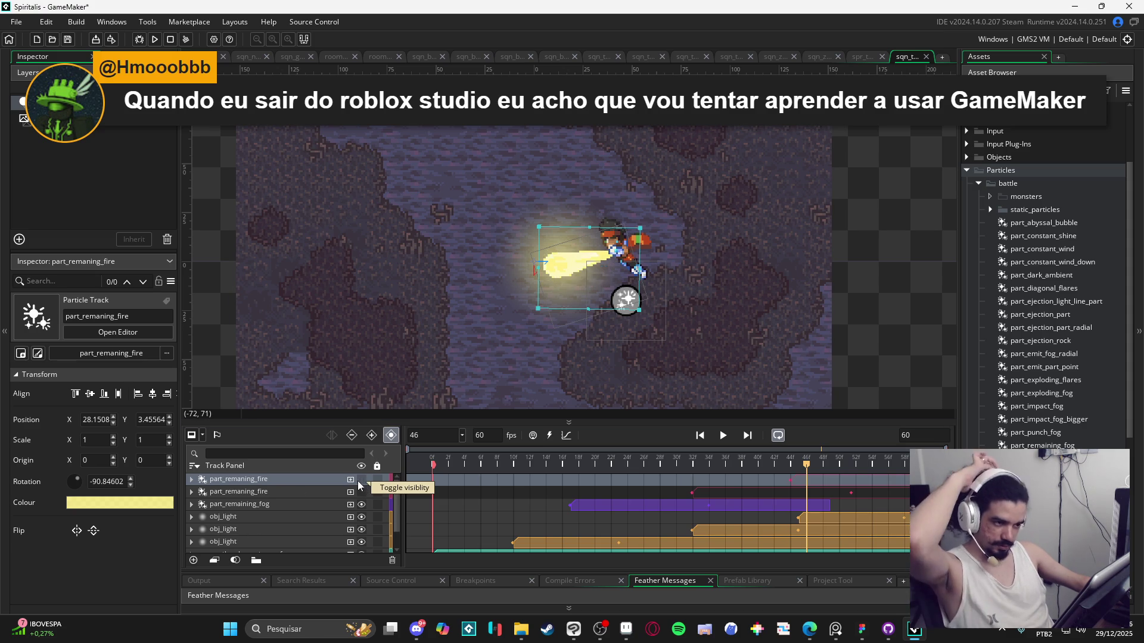
{"action": "left_click", "coordinate": [309, 491]}
{"action": "left_click", "coordinate": [361, 492]}
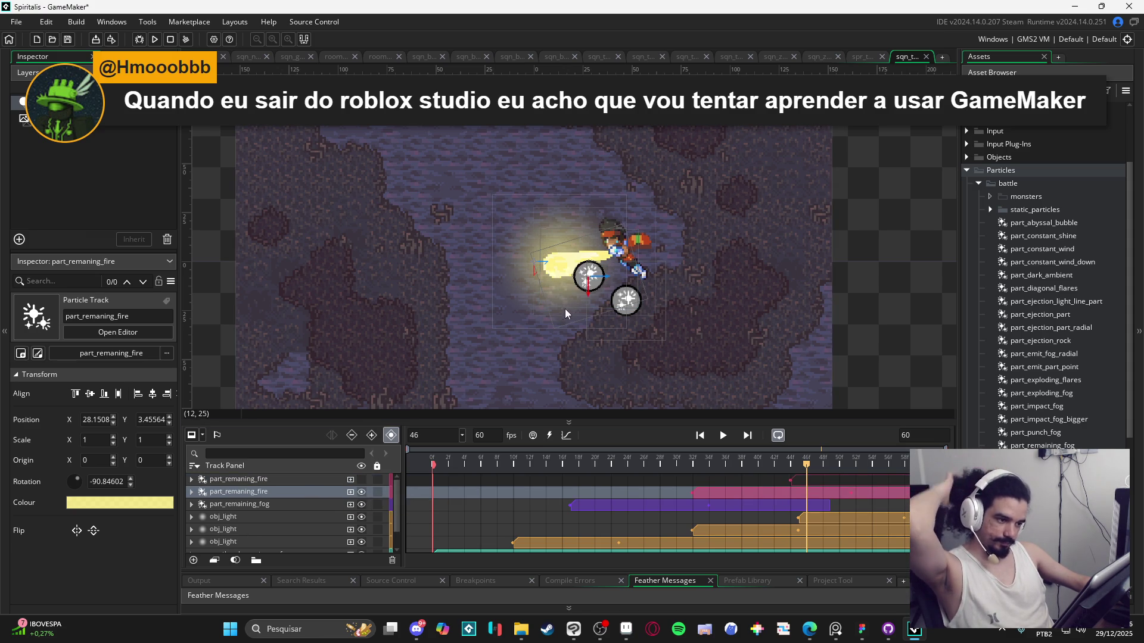
{"action": "left_click_drag", "start_coordinate": [801, 466], "coordinate": [693, 465]}
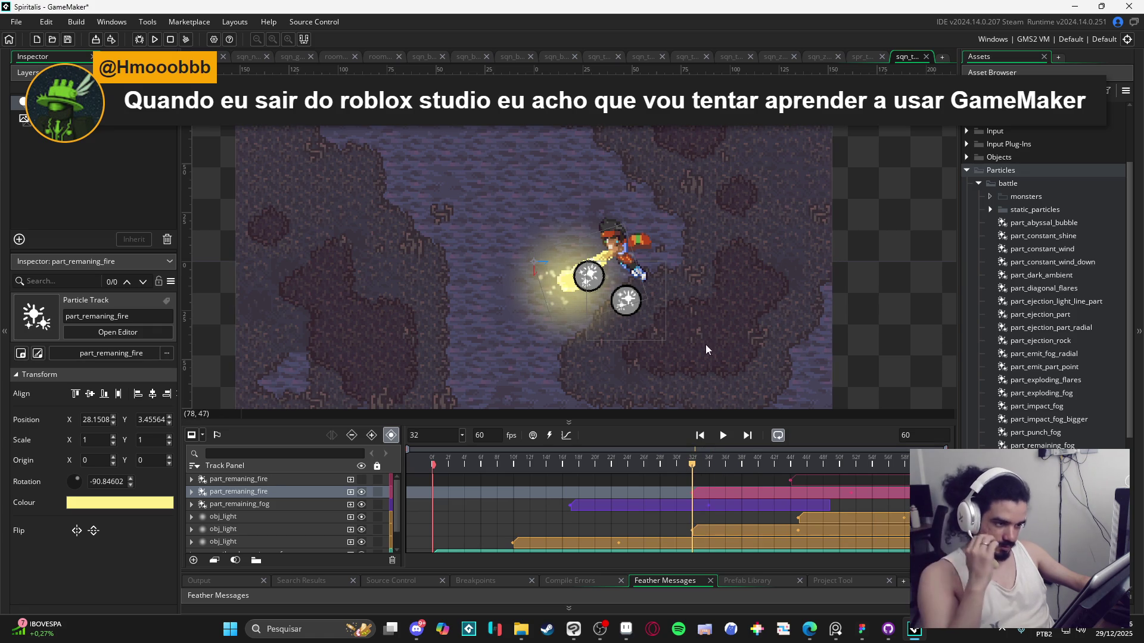
Step: Rotate the second fire emitter to about -57°, raise it, and preview around frame 44
{"action": "key", "text": "Escape"}
{"action": "left_click", "coordinate": [199, 494]}
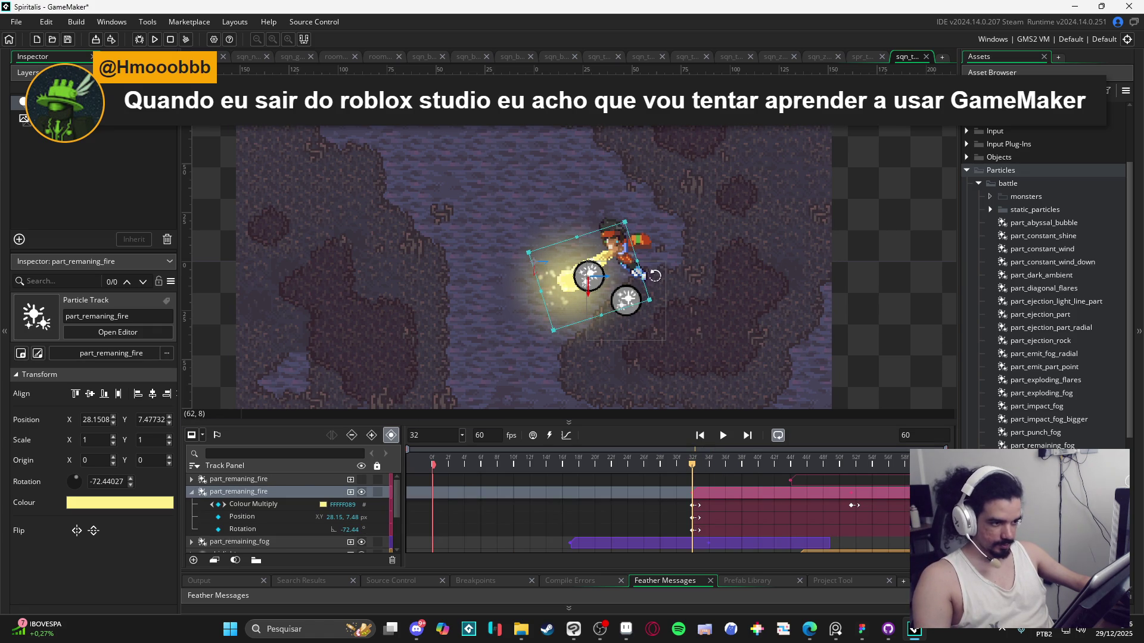
{"action": "left_click_drag", "start_coordinate": [648, 254], "coordinate": [642, 234]}
{"action": "left_click_drag", "start_coordinate": [583, 312], "coordinate": [583, 296]}
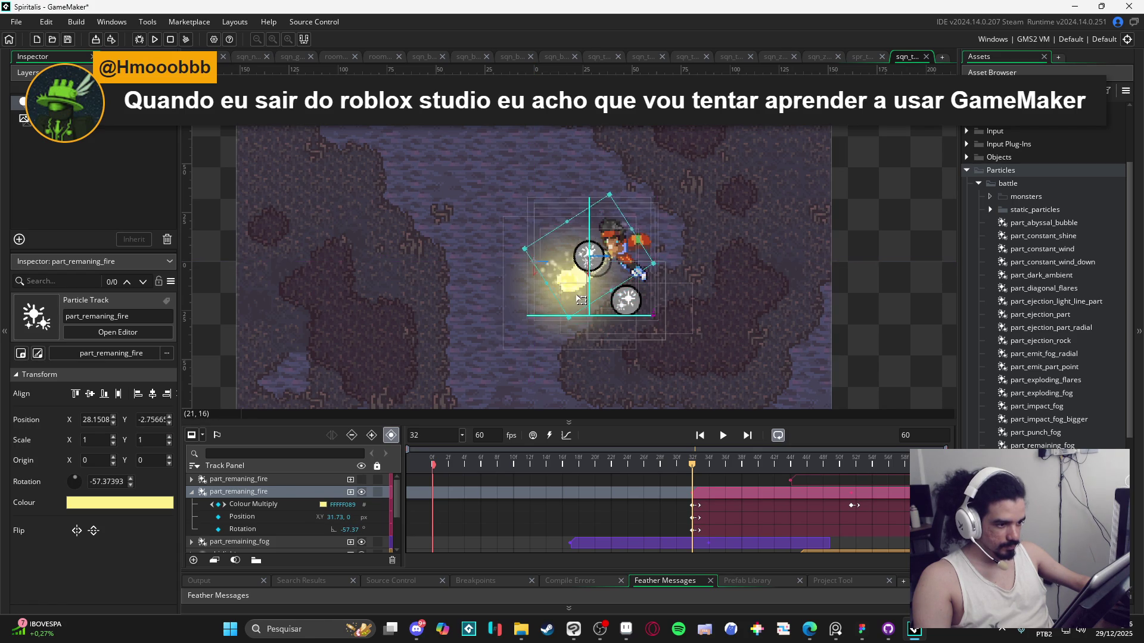
{"action": "mouse_move", "coordinate": [697, 469]}
{"action": "left_mouse_down"}
{"action": "mouse_move", "coordinate": [784, 473]}
{"action": "mouse_move", "coordinate": [693, 469]}
{"action": "left_mouse_up"}
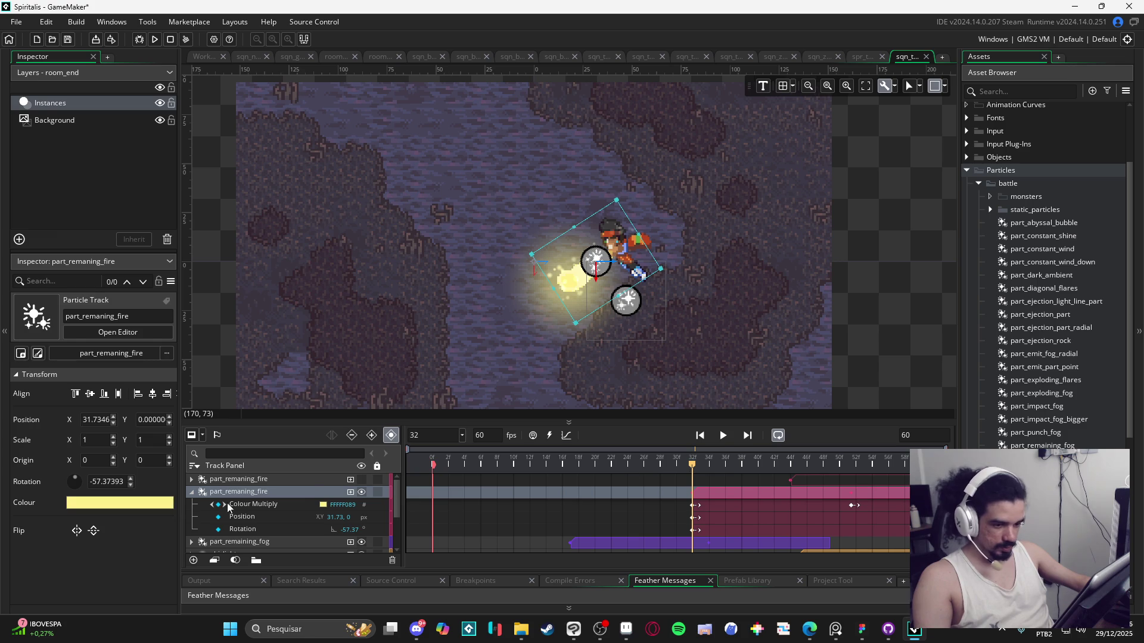
{"action": "left_click", "coordinate": [266, 530]}
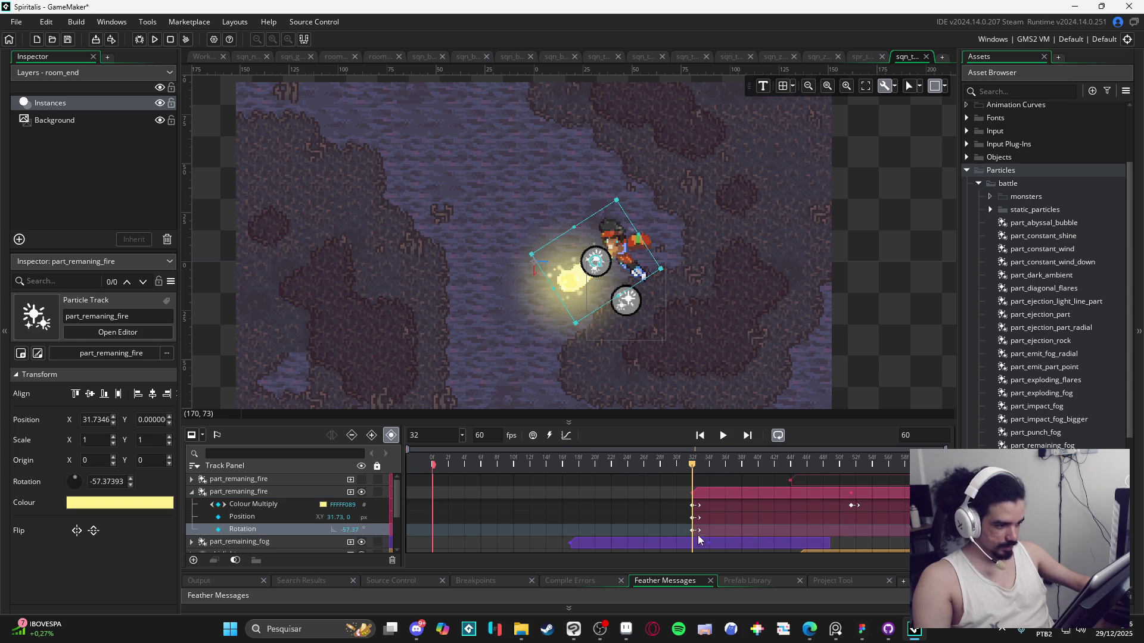
{"action": "mouse_move", "coordinate": [709, 469]}
{"action": "left_mouse_down"}
{"action": "mouse_move", "coordinate": [789, 468]}
{"action": "mouse_move", "coordinate": [637, 469]}
{"action": "mouse_move", "coordinate": [775, 477]}
{"action": "left_mouse_up"}
{"action": "key", "text": "space"}
{"action": "key", "text": "space"}
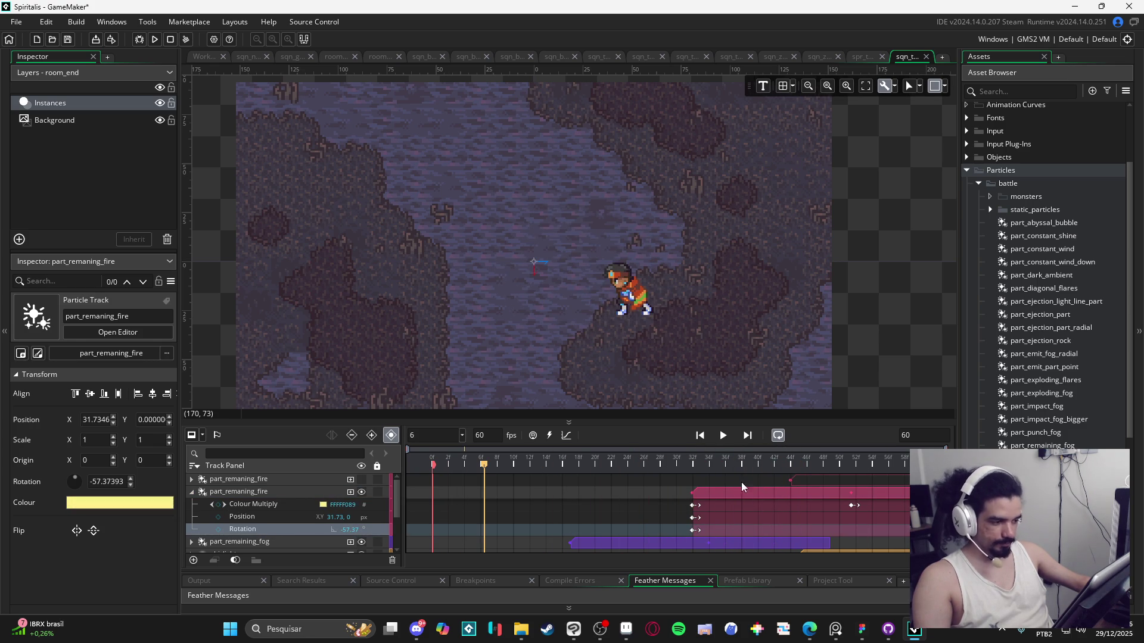
{"action": "left_click", "coordinate": [193, 492]}
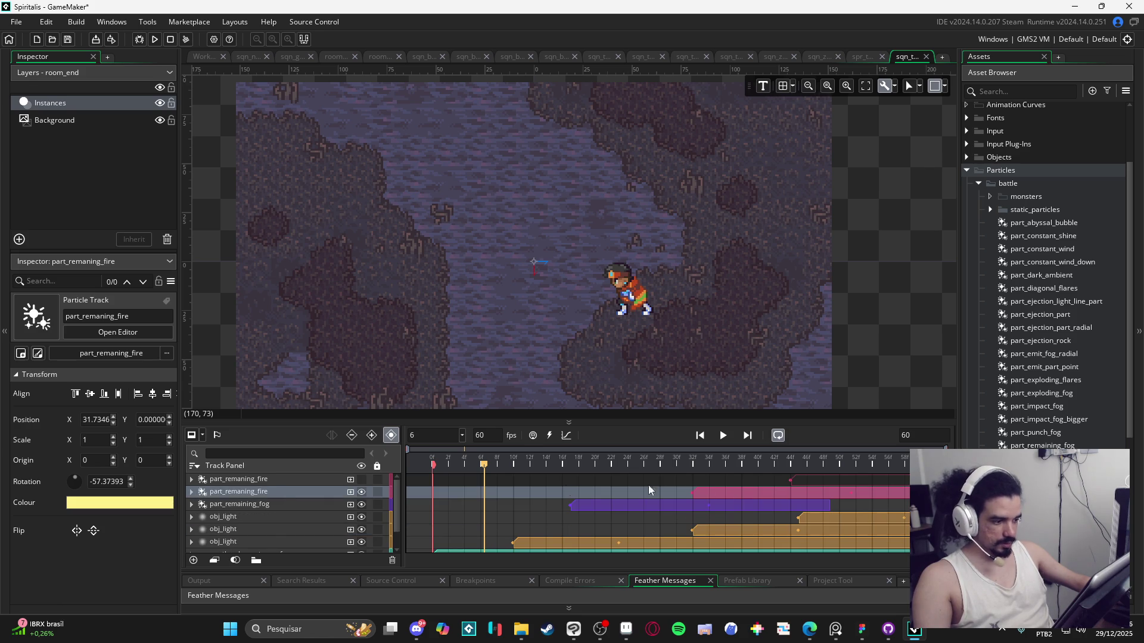
Step: Re-show the first fire track, rotate it to about -79°, nudge it up, and play back
{"action": "left_click", "coordinate": [361, 480]}
{"action": "left_click_drag", "start_coordinate": [773, 462], "coordinate": [790, 460]}
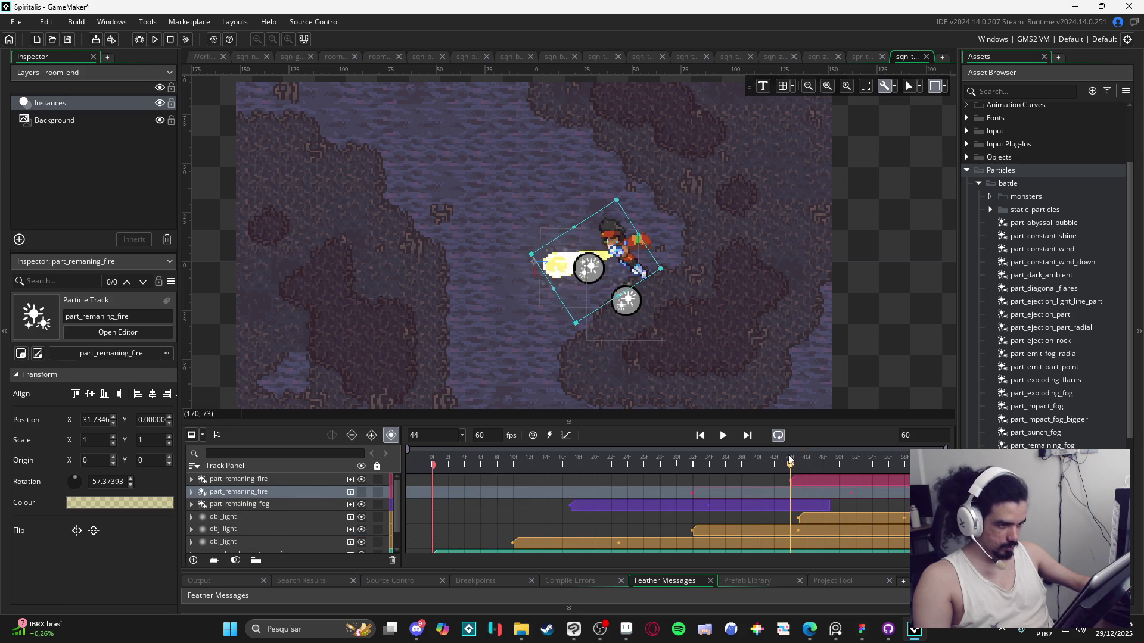
{"action": "left_click", "coordinate": [235, 480]}
{"action": "left_click", "coordinate": [191, 479]}
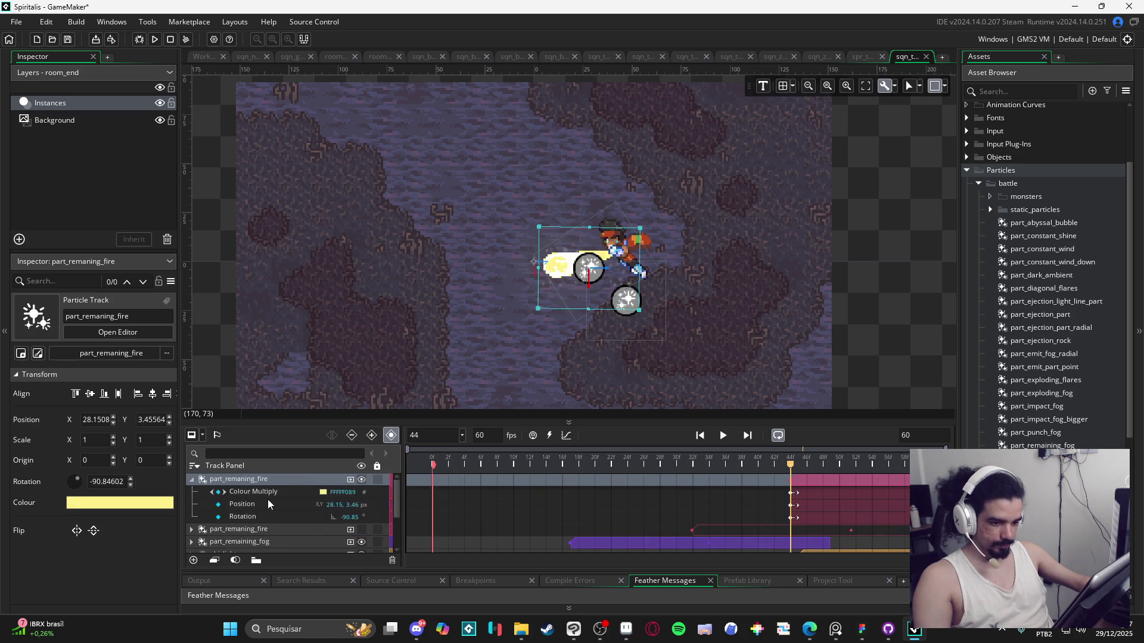
{"action": "left_click", "coordinate": [270, 494]}
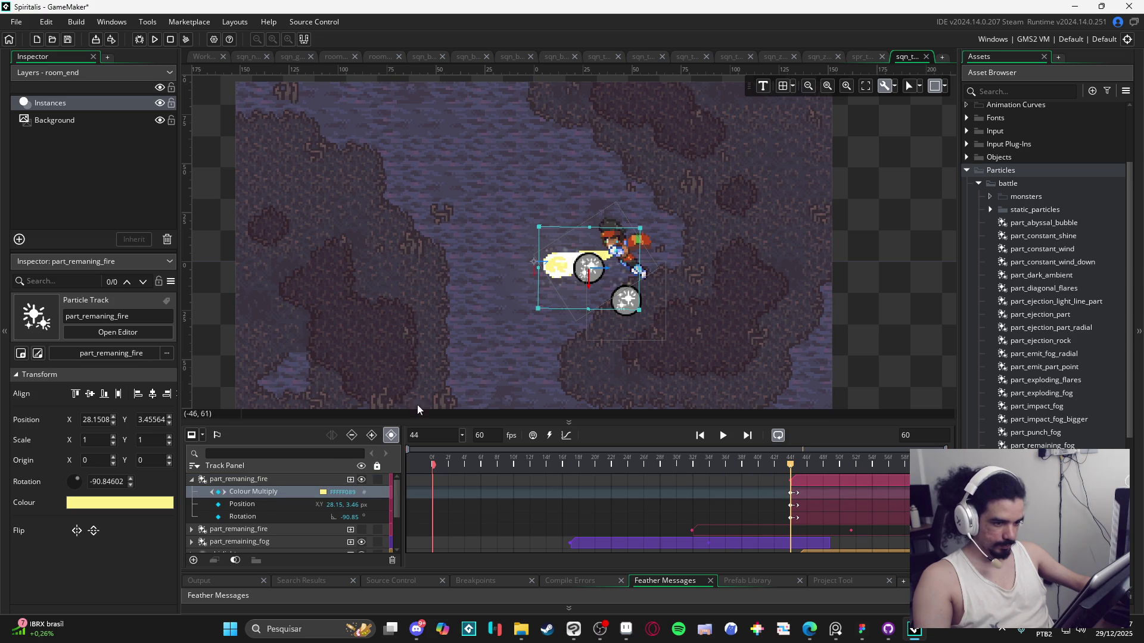
{"action": "left_click", "coordinate": [251, 517]}
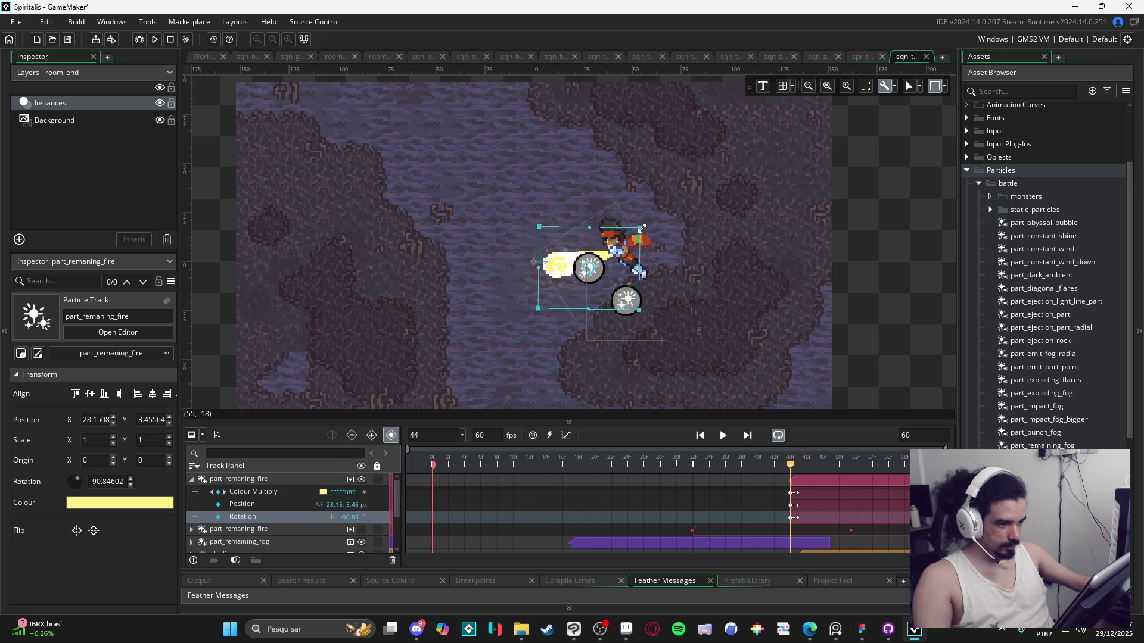
{"action": "mouse_move", "coordinate": [651, 220]}
{"action": "left_mouse_down"}
{"action": "mouse_move", "coordinate": [620, 202]}
{"action": "mouse_move", "coordinate": [632, 223]}
{"action": "mouse_move", "coordinate": [643, 203]}
{"action": "left_mouse_up"}
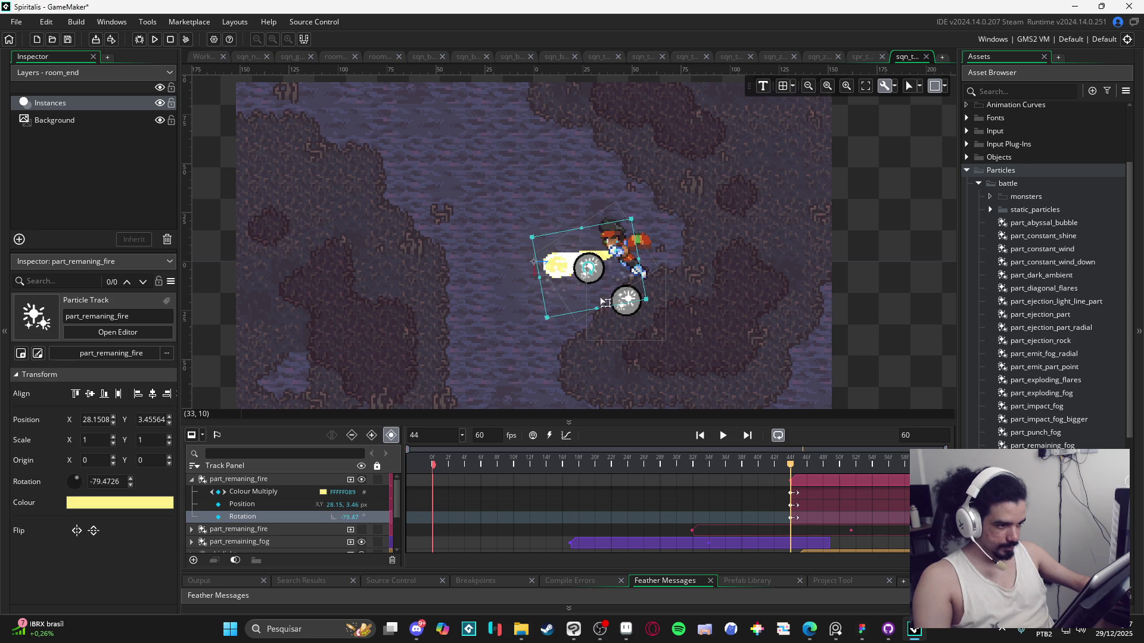
{"action": "left_click_drag", "start_coordinate": [616, 291], "coordinate": [614, 284]}
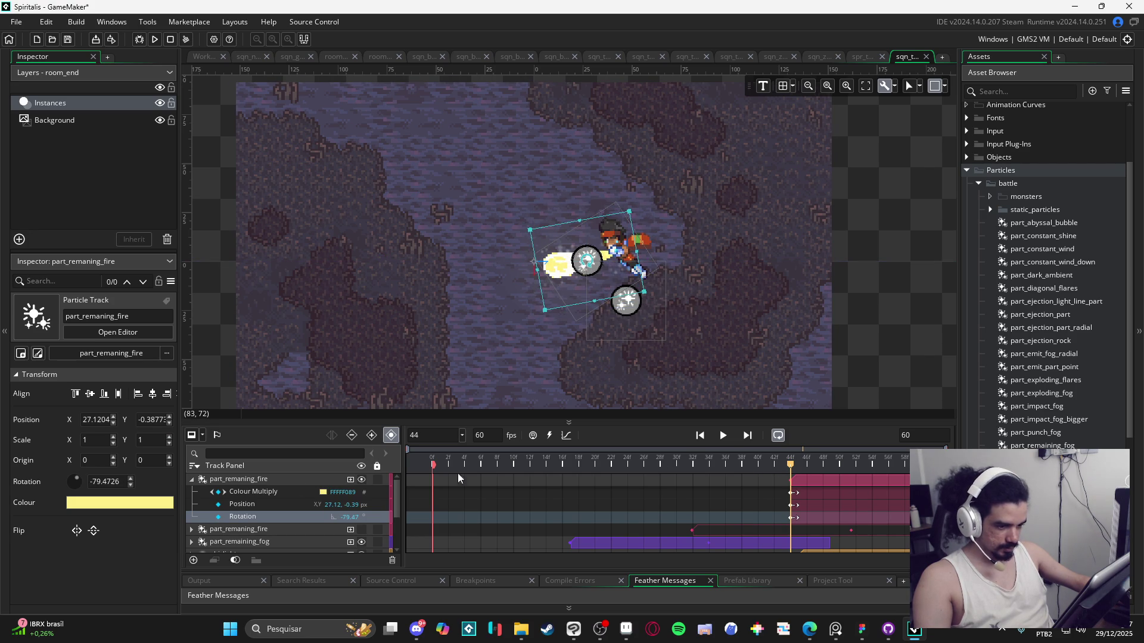
{"action": "key", "text": "space"}
{"action": "key", "text": "space"}
{"action": "left_click", "coordinate": [192, 478]}
{"action": "left_click", "coordinate": [303, 335]}
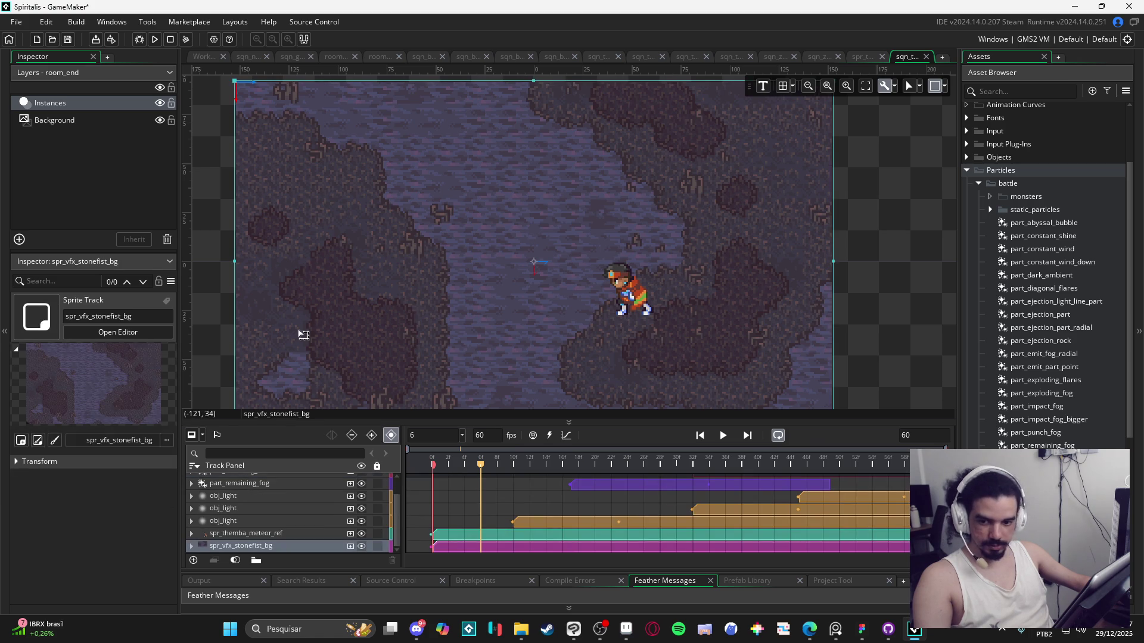
Step: Deselect the background sprite and play the whole sequence, stopping around frame 27
{"action": "left_click", "coordinate": [207, 342]}
{"action": "key", "text": "space"}
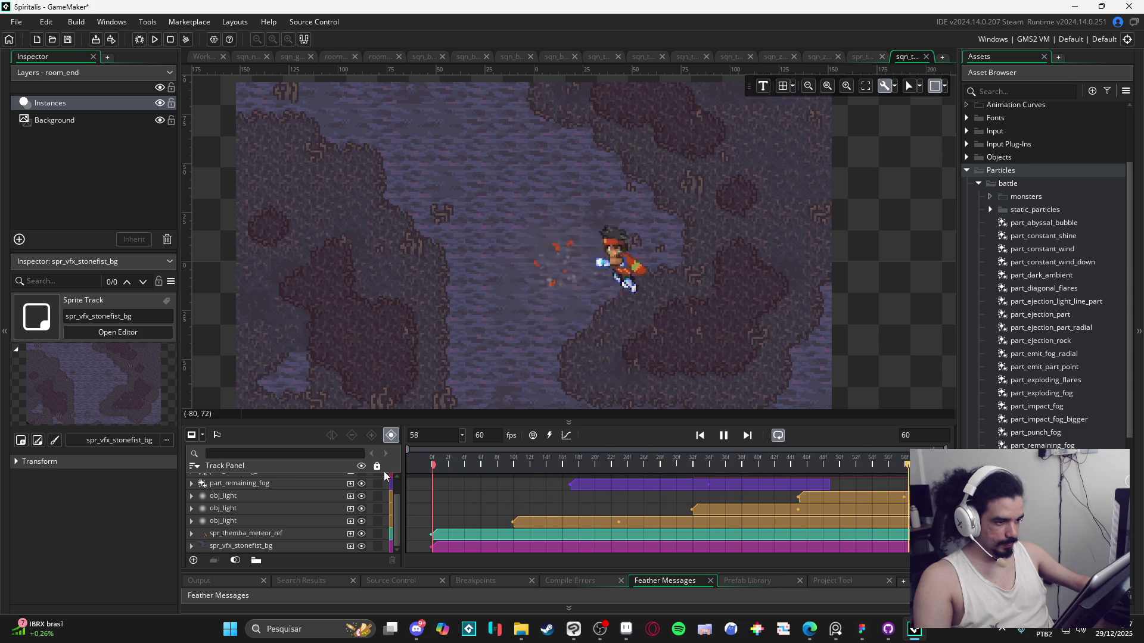
{"action": "key", "text": "space"}
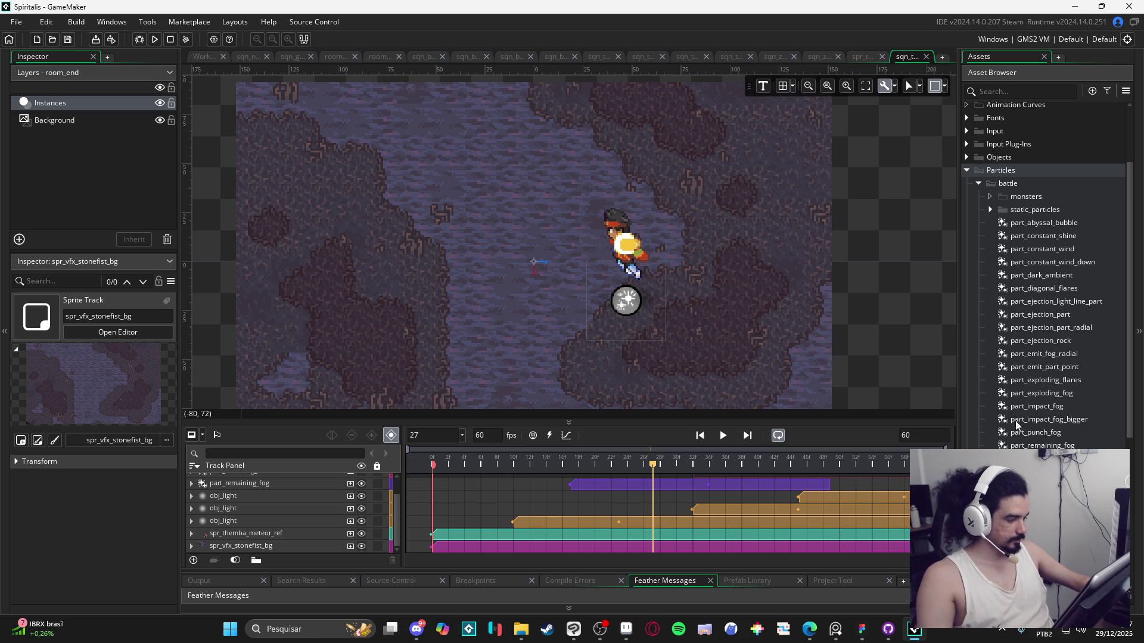
Step: Drop part_remaining_fog onto the canvas at the meteor impact spot near frame 32
{"action": "left_click", "coordinate": [1043, 446]}
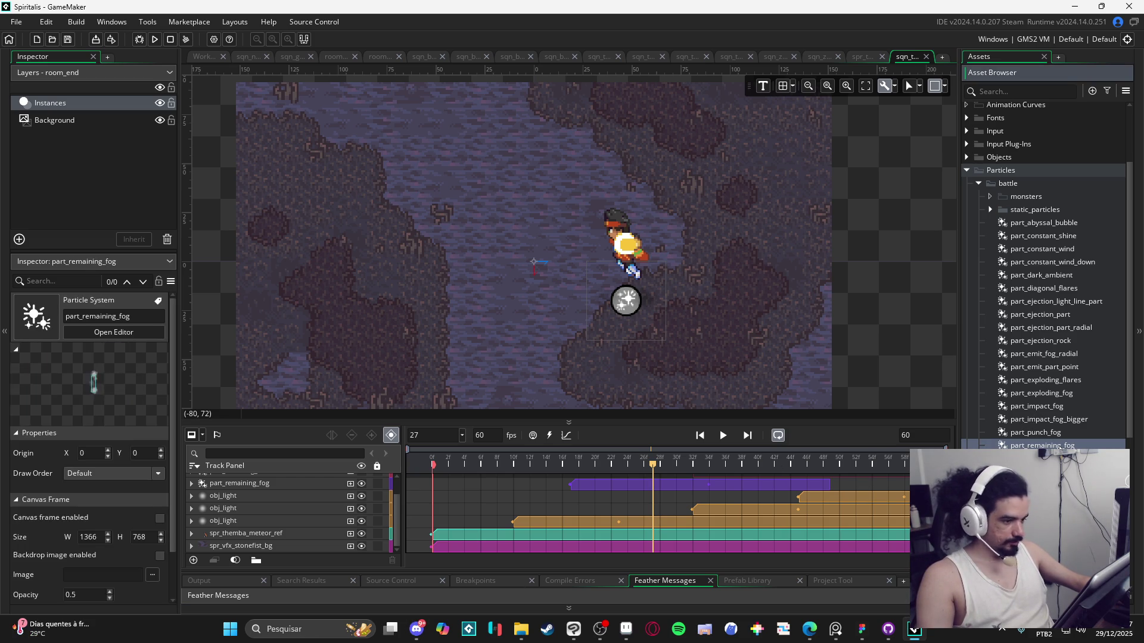
{"action": "mouse_move", "coordinate": [873, 399]}
{"action": "left_mouse_down"}
{"action": "mouse_move", "coordinate": [1042, 432]}
{"action": "mouse_move", "coordinate": [1051, 446]}
{"action": "left_mouse_up"}
{"action": "mouse_move", "coordinate": [466, 465]}
{"action": "left_mouse_down"}
{"action": "mouse_move", "coordinate": [701, 467]}
{"action": "mouse_move", "coordinate": [692, 472]}
{"action": "left_mouse_up"}
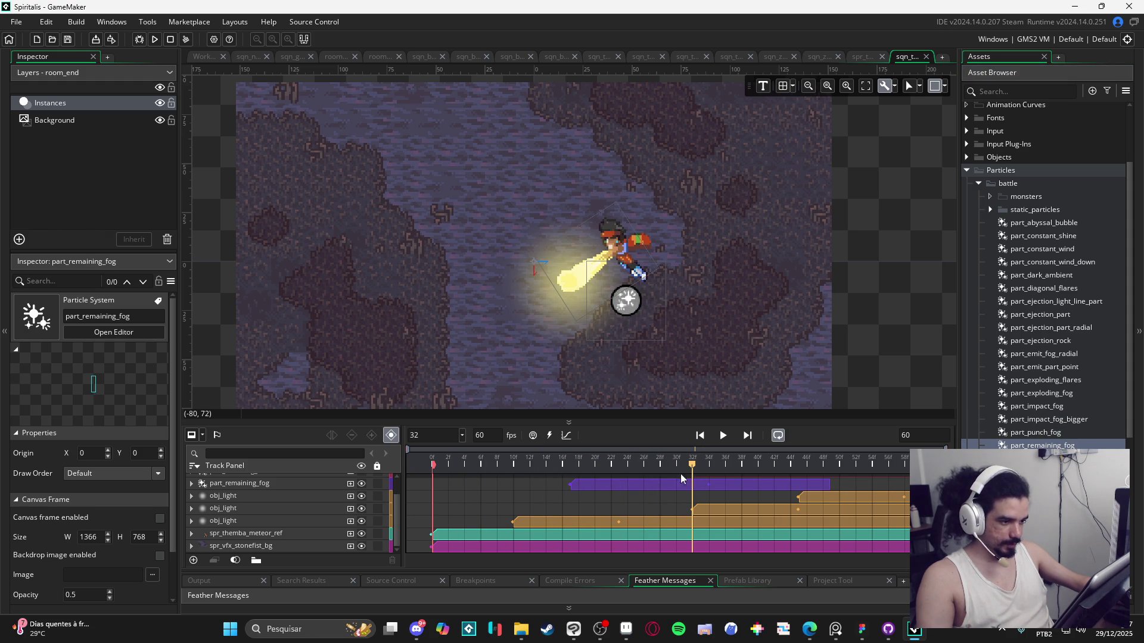
{"action": "left_click_drag", "start_coordinate": [1043, 459], "coordinate": [602, 286]}
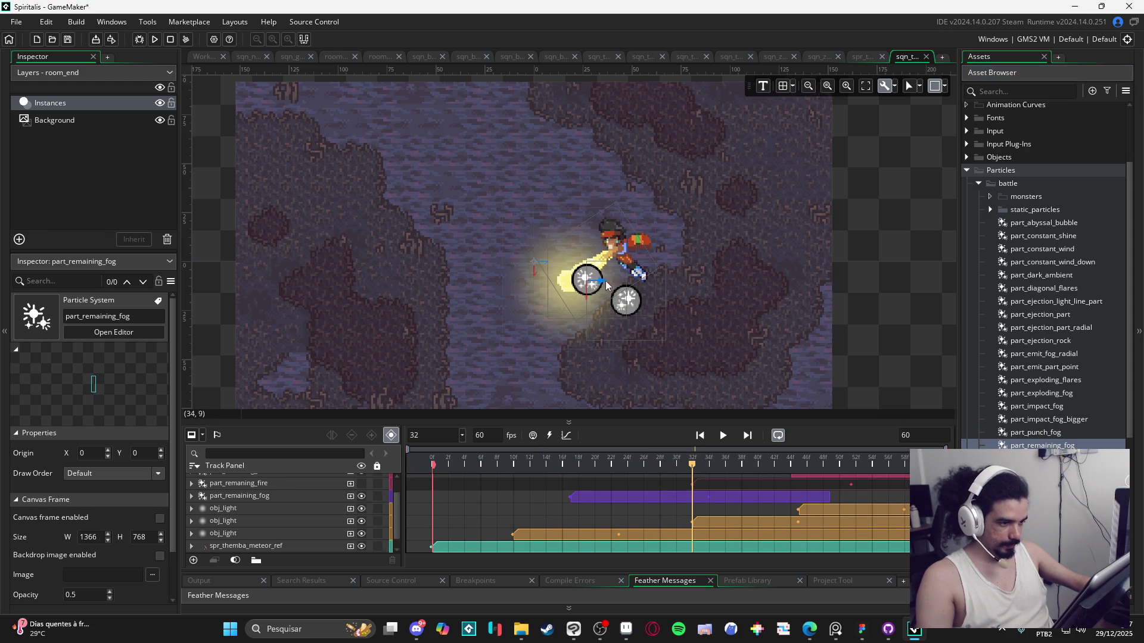
Step: Replay from frame 23, settle the playhead on frame 32, and select the part_remaining_fog track
{"action": "key", "text": "space"}
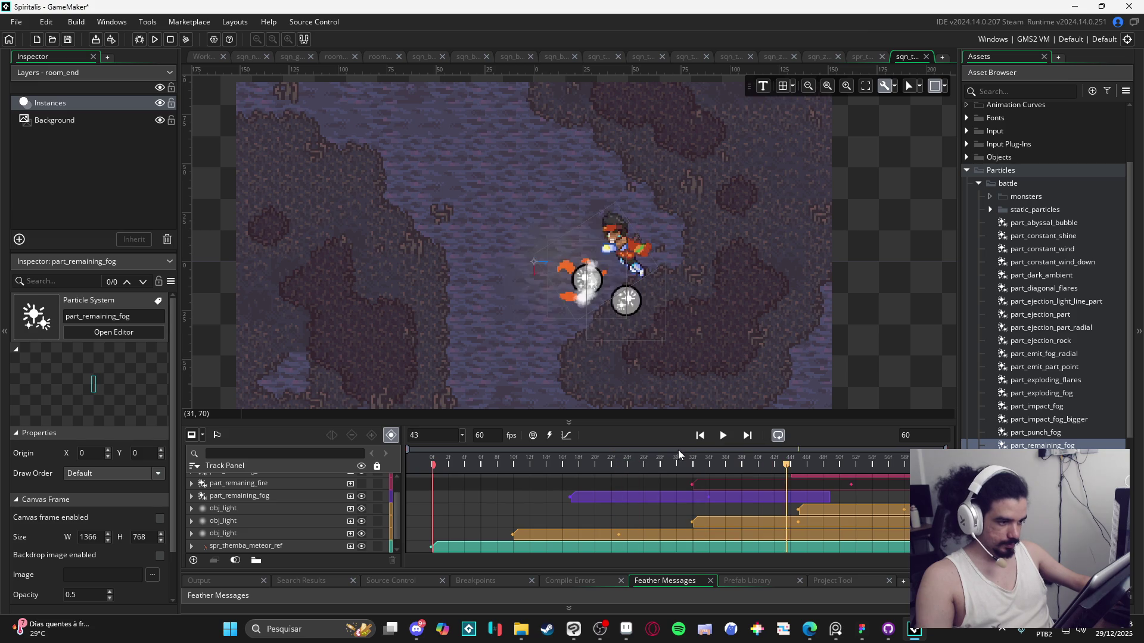
{"action": "left_click_drag", "start_coordinate": [714, 463], "coordinate": [628, 456]}
{"action": "scroll", "coordinate": [293, 510], "scroll_direction": "up", "scroll_amount": 2}
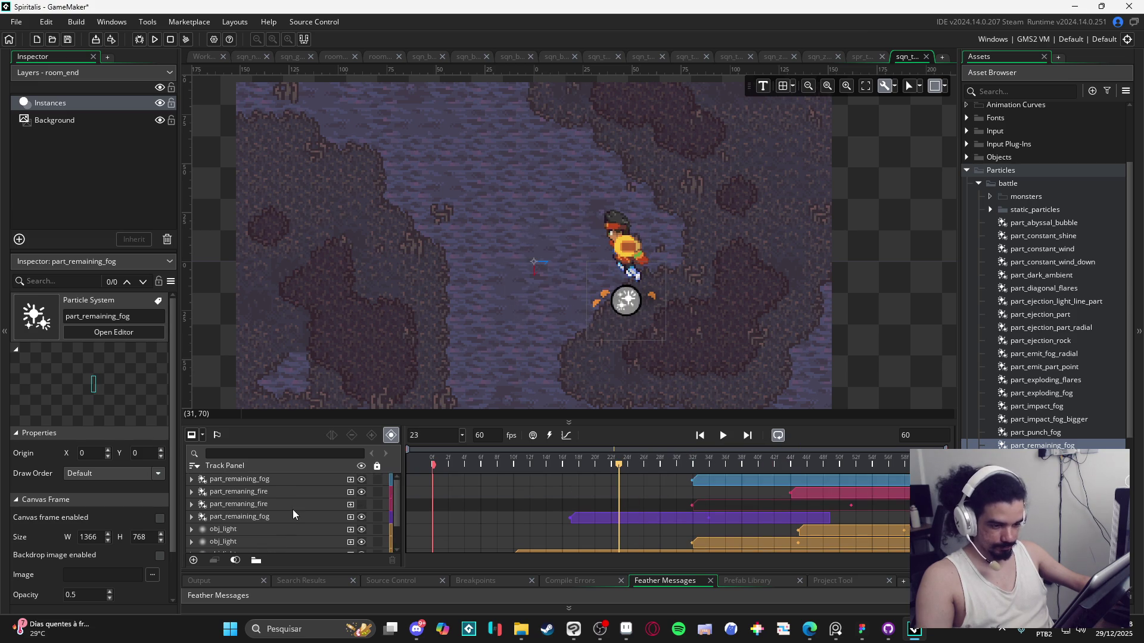
{"action": "key", "text": "space"}
{"action": "key", "text": "space"}
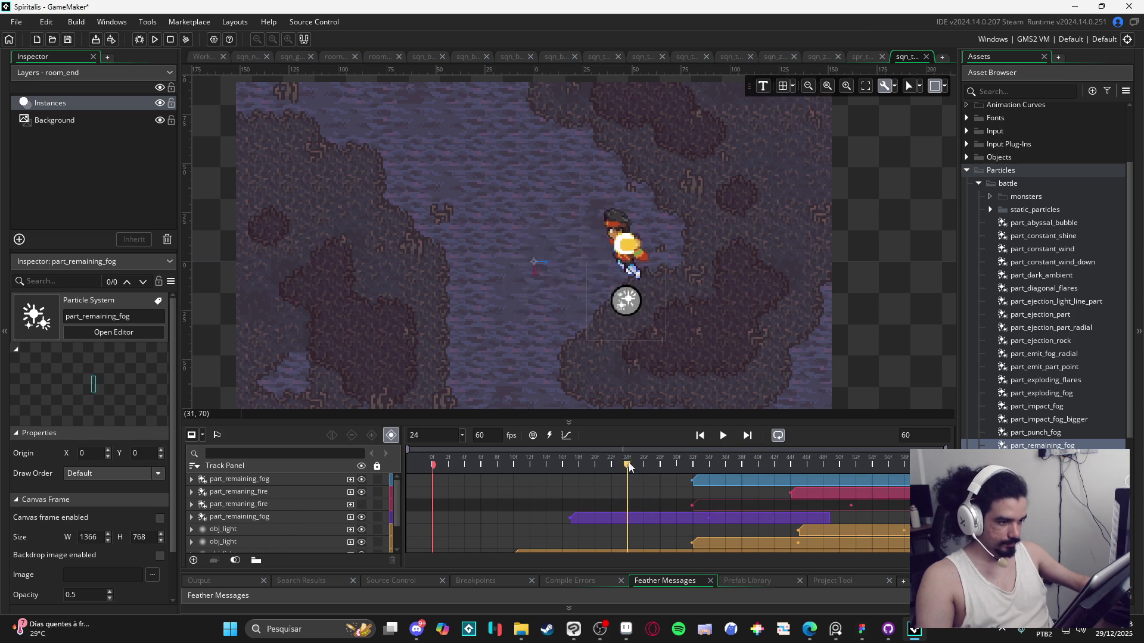
{"action": "left_click", "coordinate": [712, 463]}
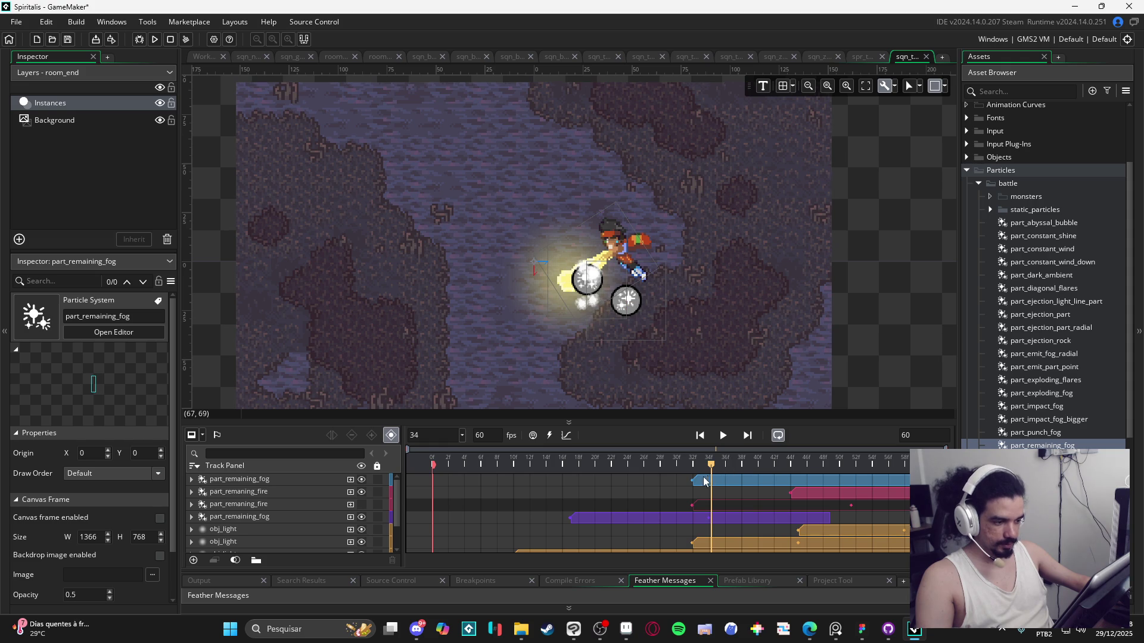
{"action": "left_click_drag", "start_coordinate": [711, 463], "coordinate": [692, 465]}
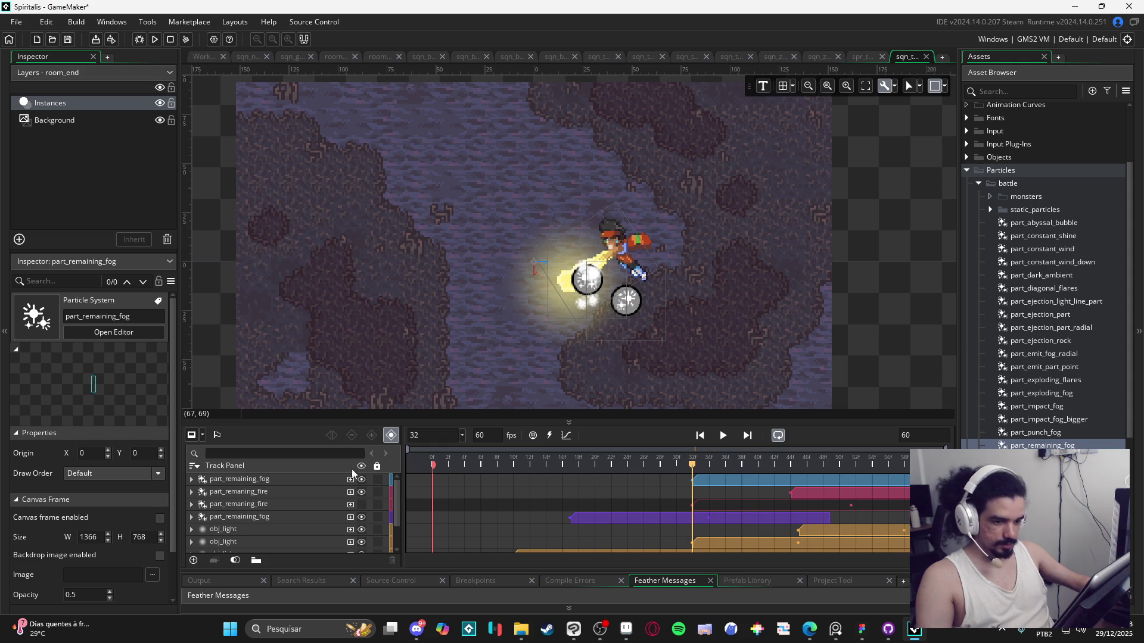
{"action": "left_click", "coordinate": [312, 479]}
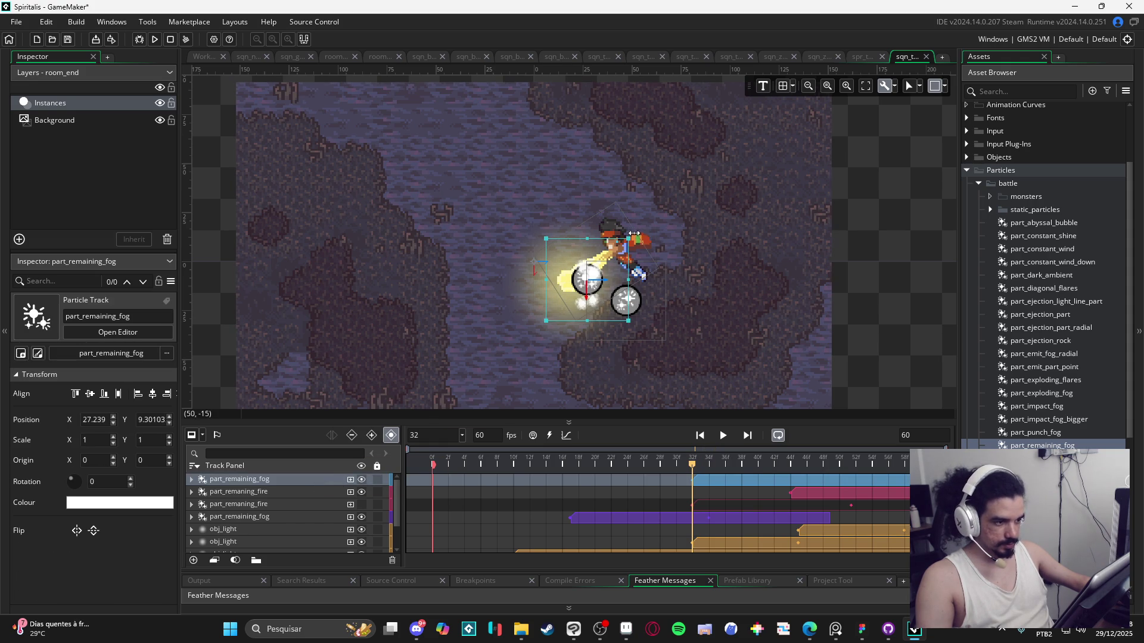
Step: Rotate the fog emitter to about -51.88° and nudge it to X 30, Y 3.90
{"action": "mouse_move", "coordinate": [636, 231]}
{"action": "left_mouse_down"}
{"action": "mouse_move", "coordinate": [661, 318]}
{"action": "mouse_move", "coordinate": [674, 300]}
{"action": "left_mouse_up"}
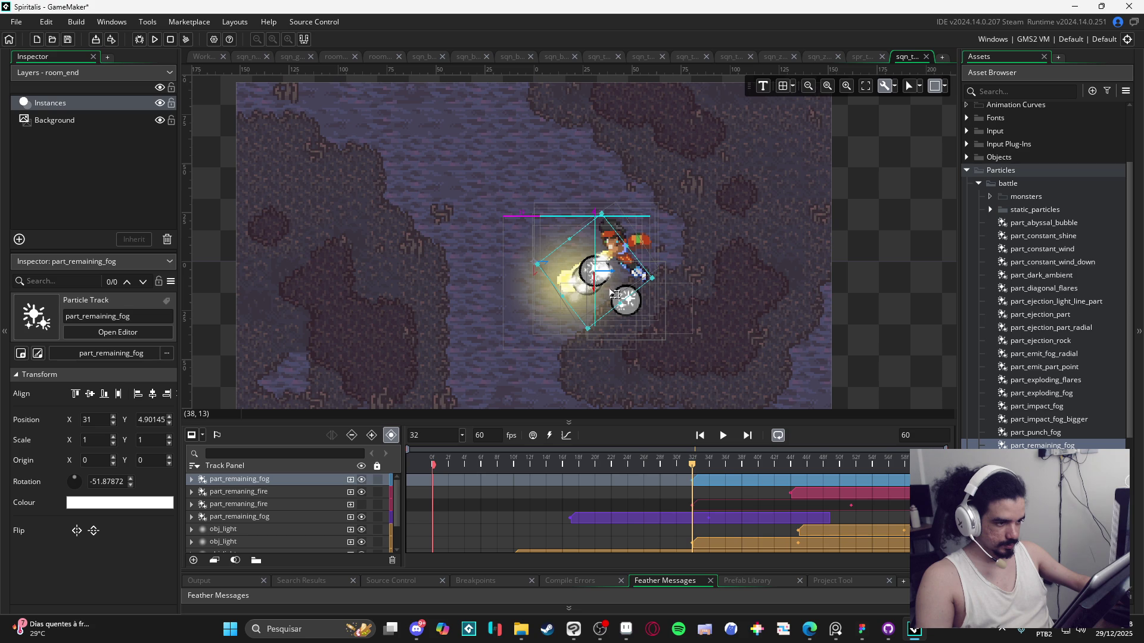
{"action": "key", "text": "Left"}
{"action": "key", "text": "Up"}
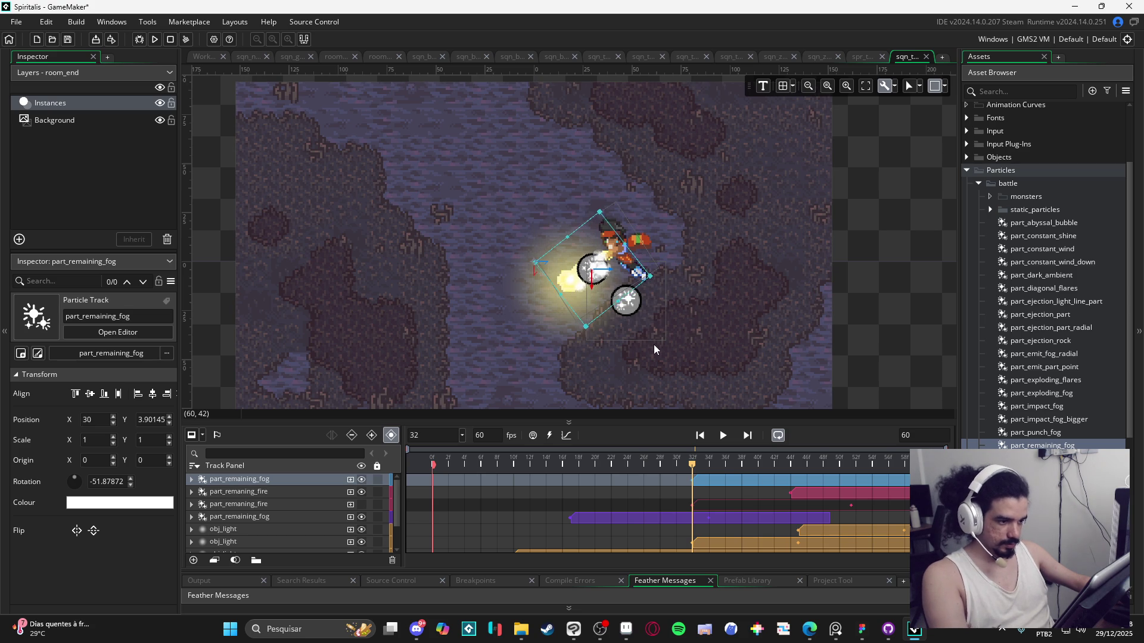
{"action": "key", "text": "Escape"}
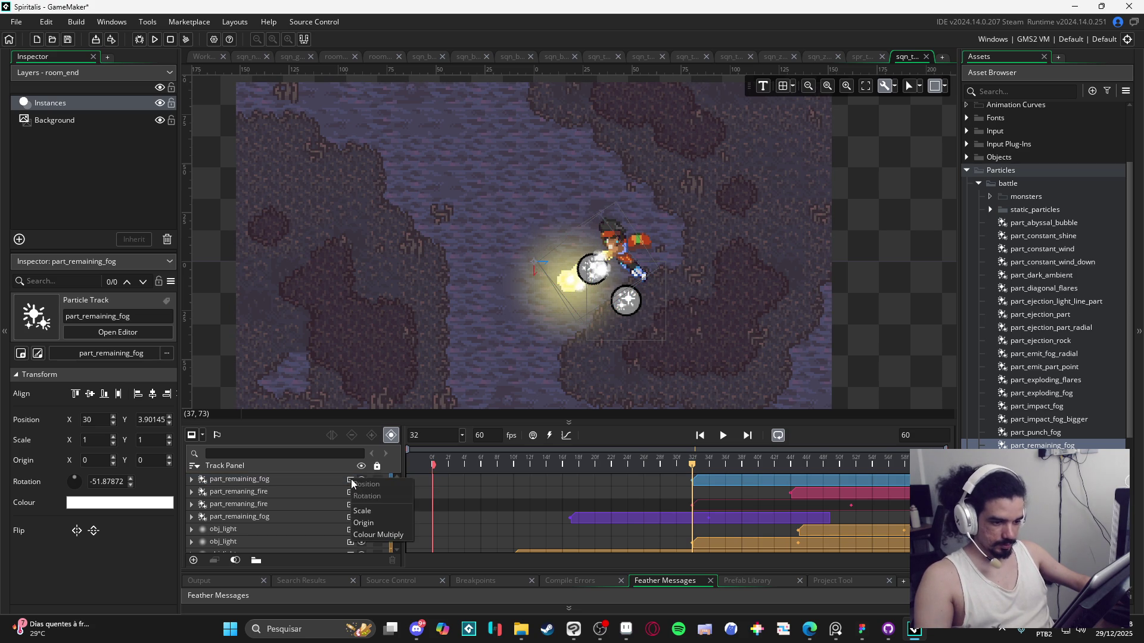
Step: Give part_remaining_fog a Colour Multiply of black with alpha 89 at frame 32
{"action": "left_click", "coordinate": [390, 535]}
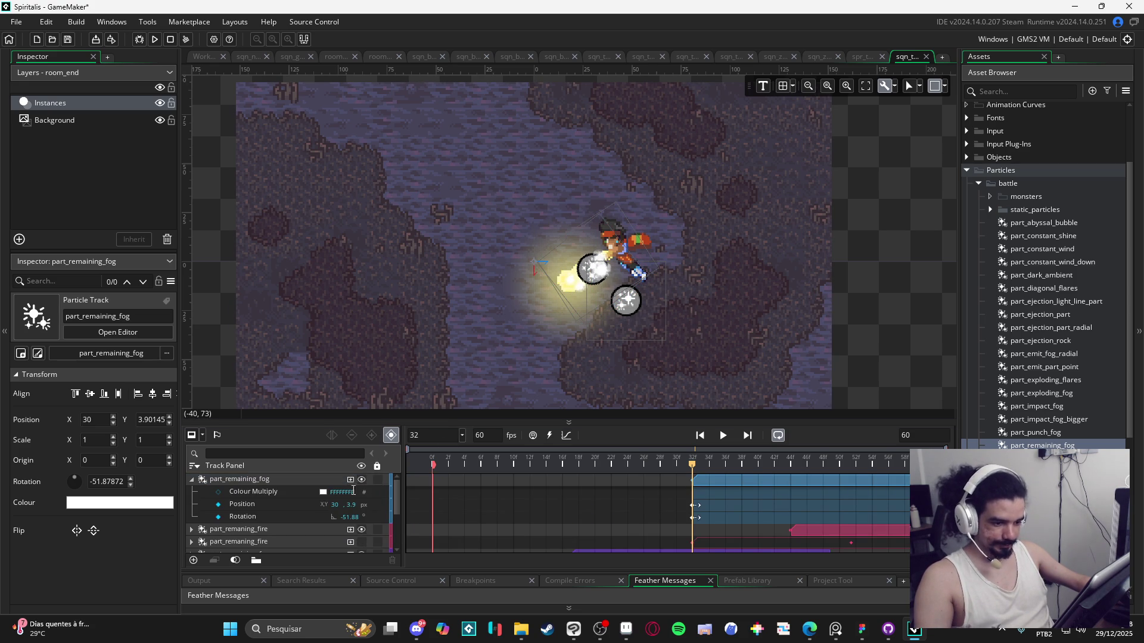
{"action": "left_click", "coordinate": [326, 492]}
{"action": "left_click", "coordinate": [240, 205]}
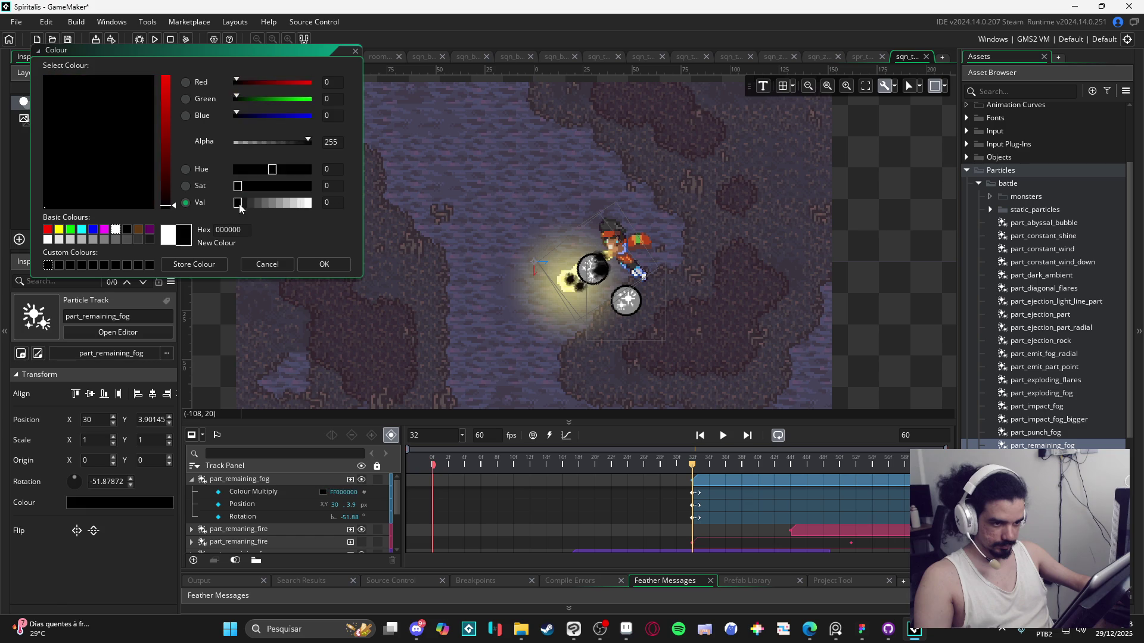
{"action": "left_click_drag", "start_coordinate": [266, 143], "coordinate": [262, 143]}
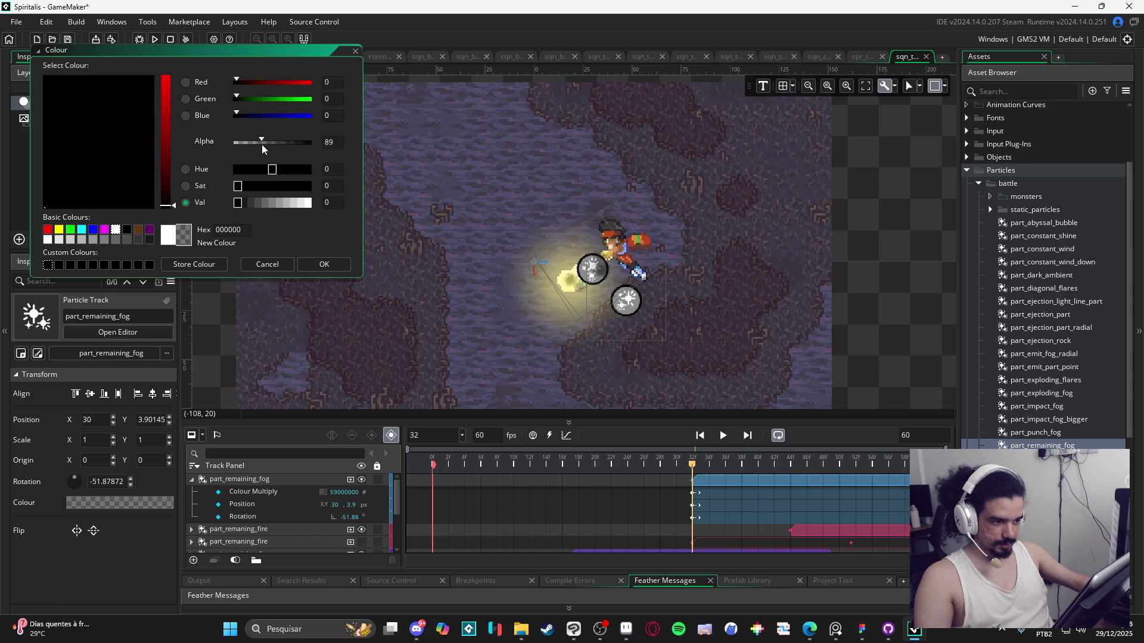
{"action": "left_click", "coordinate": [324, 264]}
Step: Key the Colour Multiply alpha to 0 at frame 53 and play back the fade
{"action": "mouse_move", "coordinate": [692, 470]}
{"action": "left_mouse_down"}
{"action": "mouse_move", "coordinate": [884, 485]}
{"action": "mouse_move", "coordinate": [865, 489]}
{"action": "left_mouse_up"}
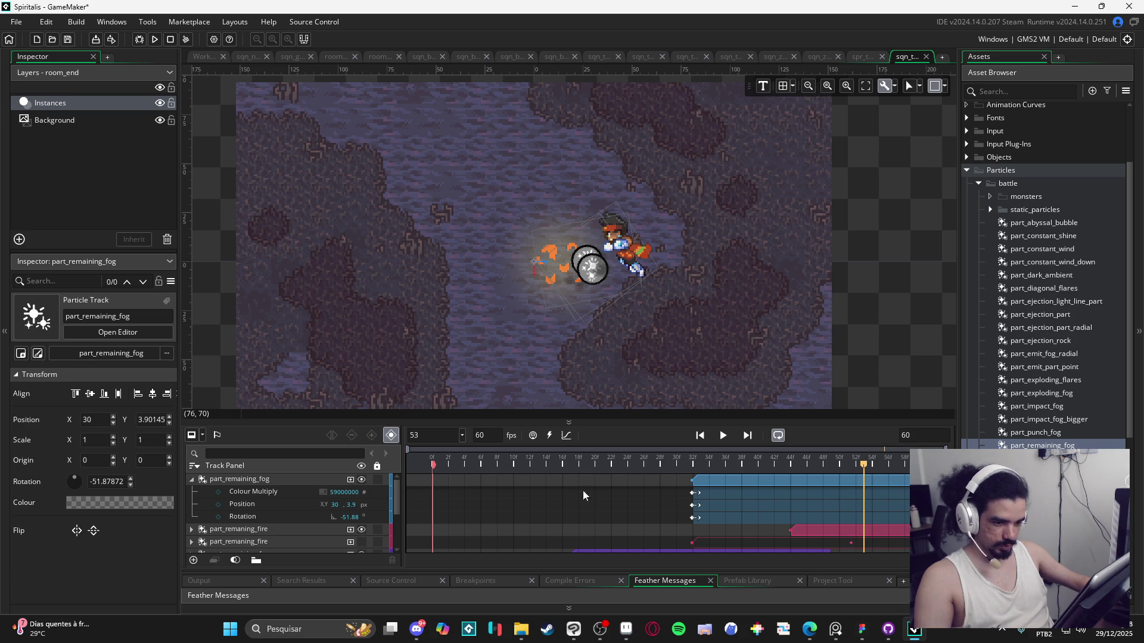
{"action": "left_click", "coordinate": [322, 492]}
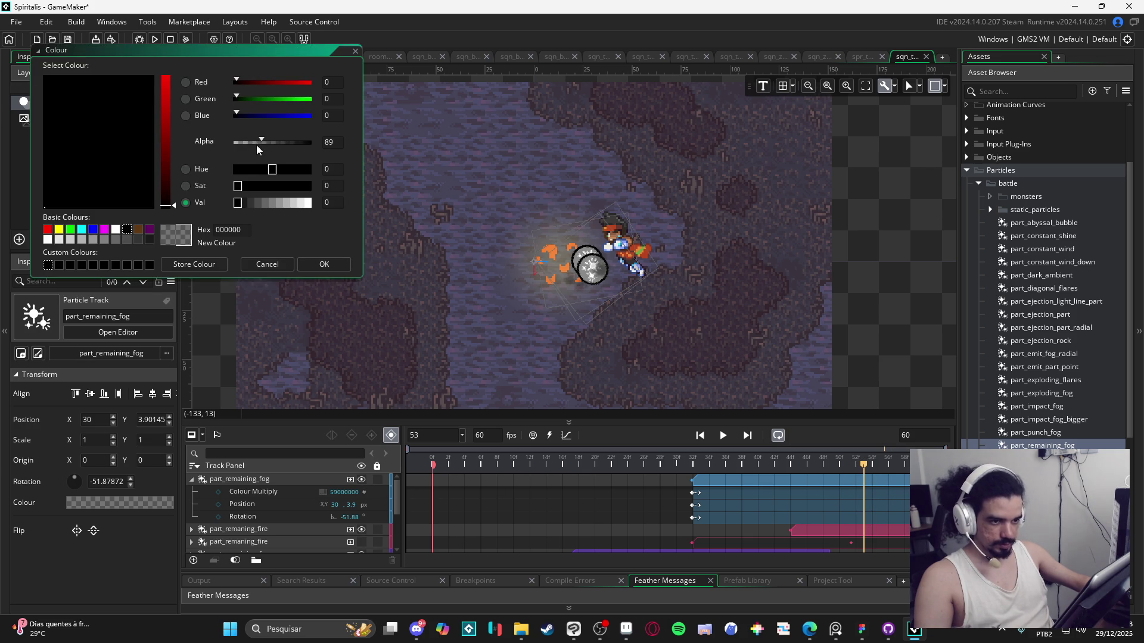
{"action": "left_click", "coordinate": [330, 267]}
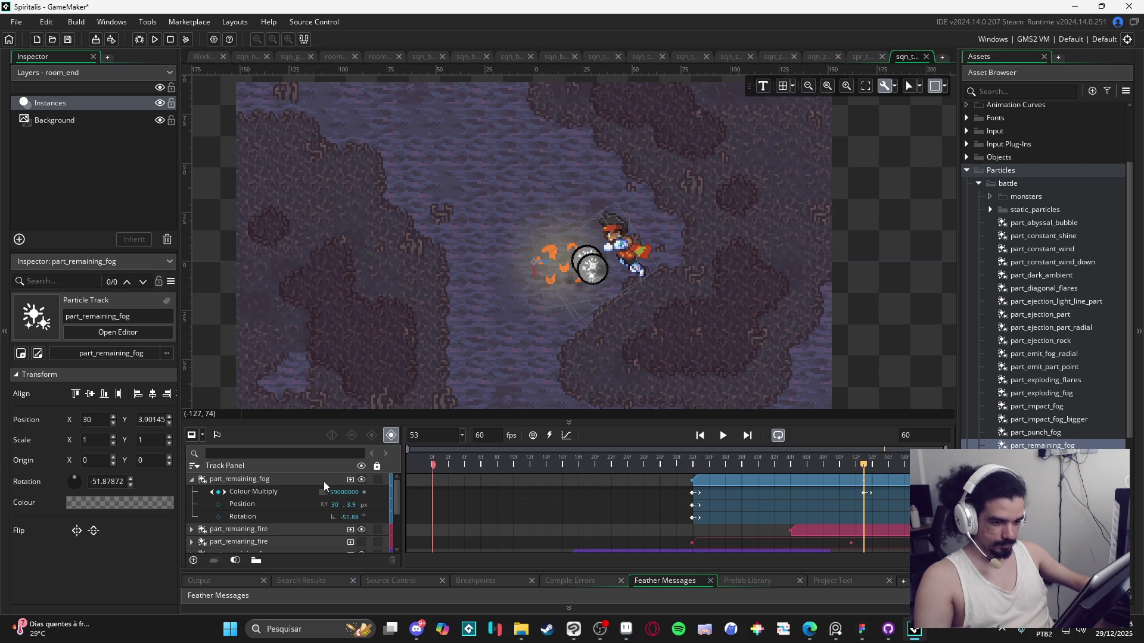
{"action": "left_click", "coordinate": [323, 492]}
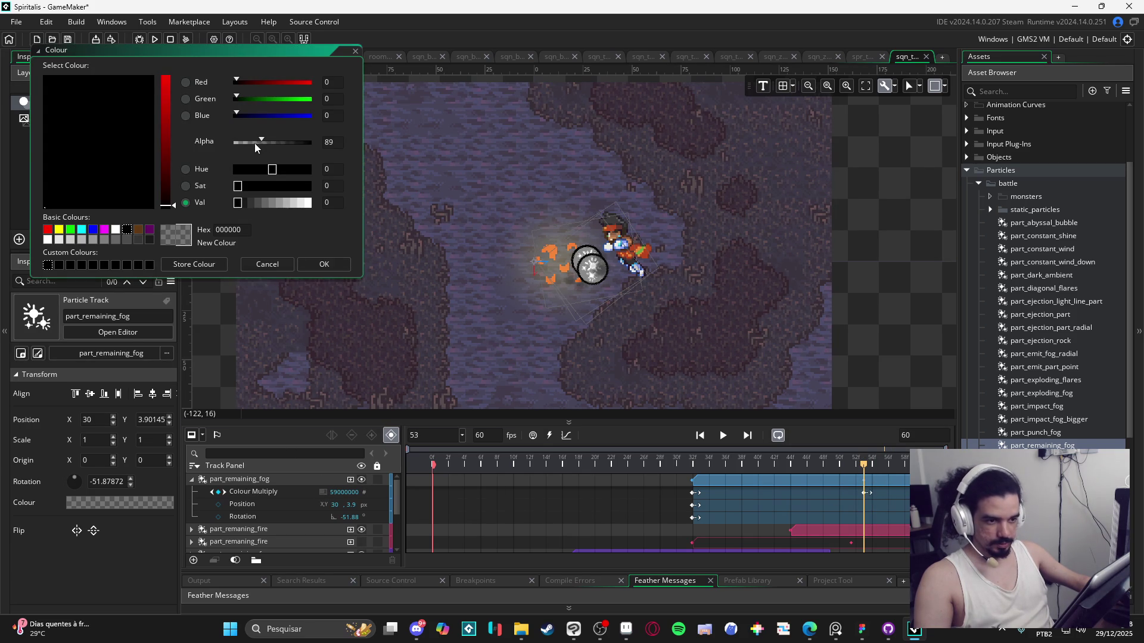
{"action": "left_click_drag", "start_coordinate": [255, 141], "coordinate": [212, 141]}
{"action": "left_click", "coordinate": [326, 269]}
{"action": "left_click", "coordinate": [722, 436]}
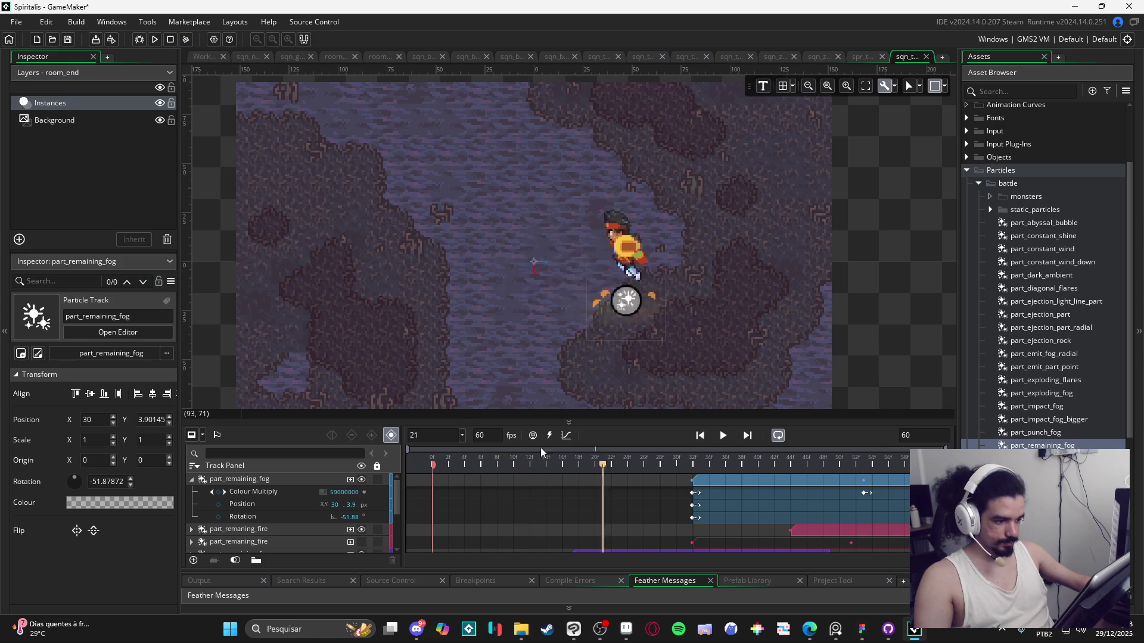
Step: Replay the fog fade, collapse the part_remaining_fog sub-tracks, and scroll through the Track Panel
{"action": "key", "text": "space"}
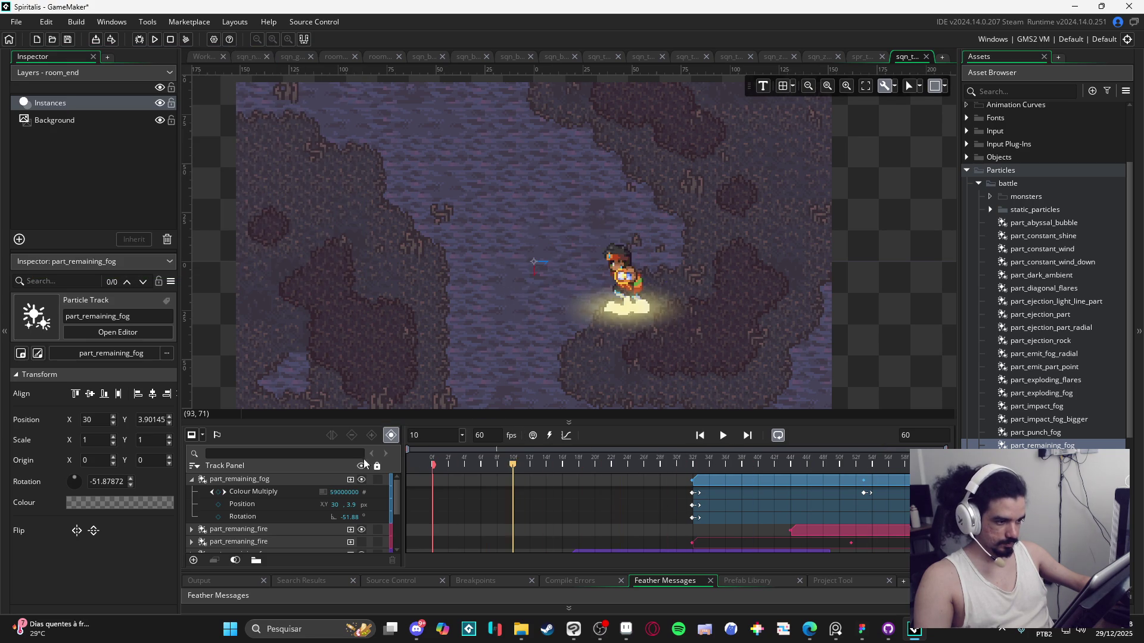
{"action": "key", "text": "space"}
{"action": "key", "text": "space"}
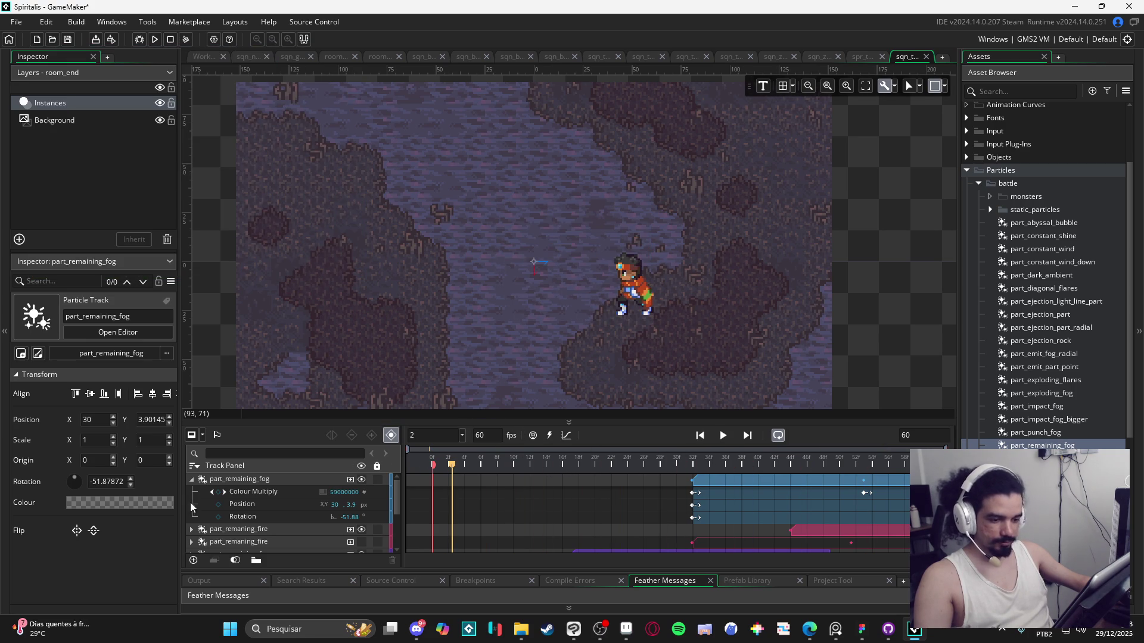
{"action": "left_click", "coordinate": [192, 479]}
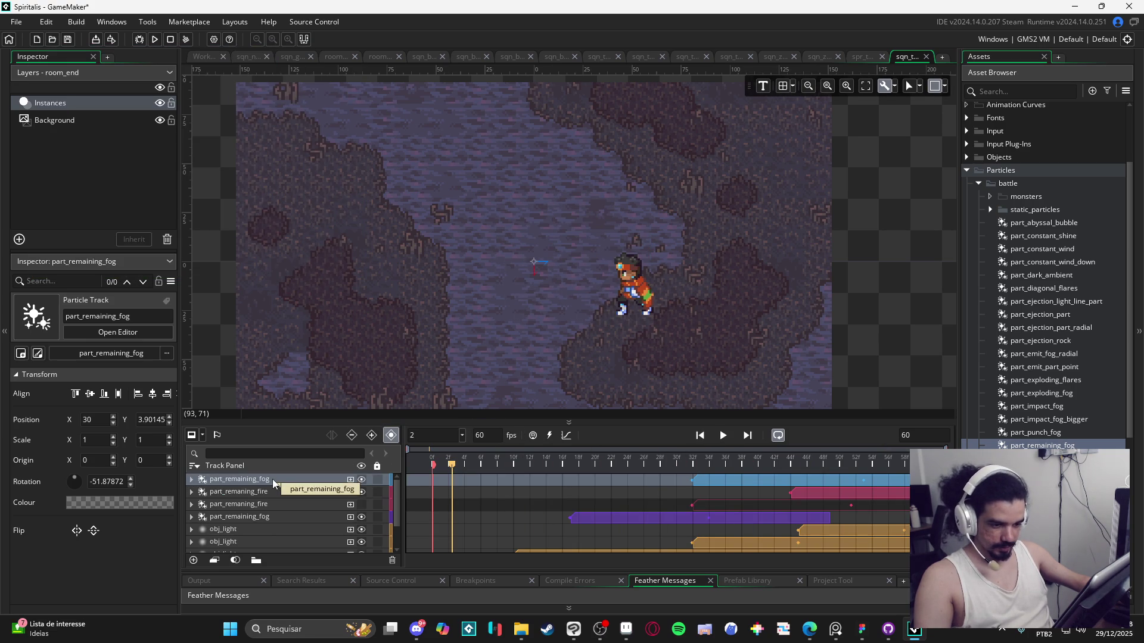
{"action": "scroll", "coordinate": [269, 484], "scroll_direction": "down", "scroll_amount": 3}
{"action": "scroll", "coordinate": [269, 483], "scroll_direction": "up", "scroll_amount": 3}
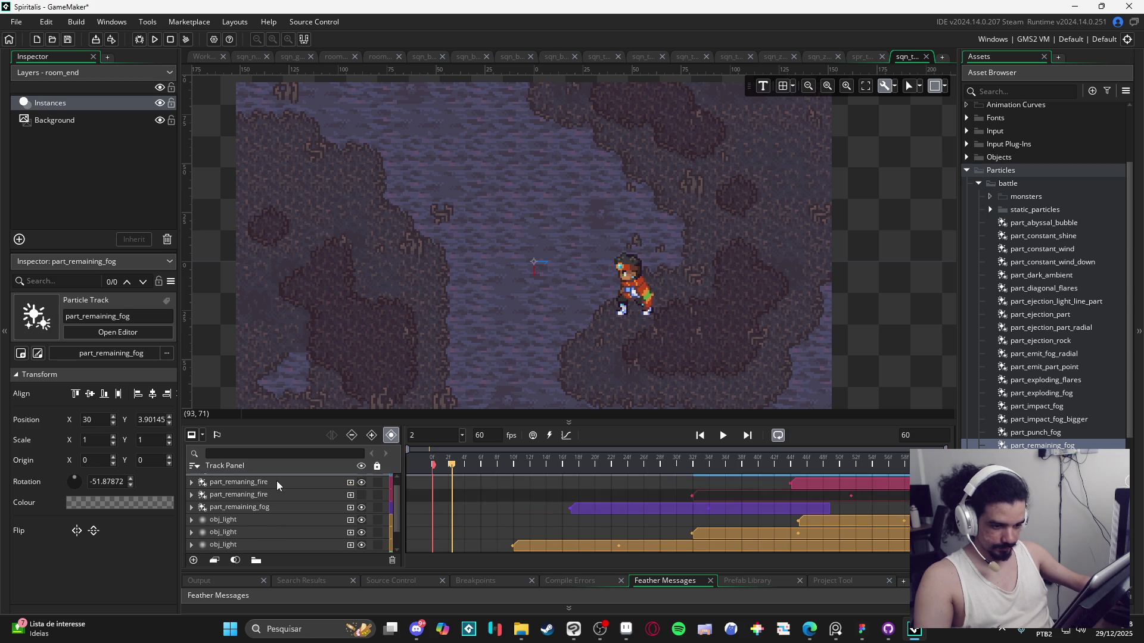
{"action": "mouse_move", "coordinate": [278, 488]}
{"action": "left_mouse_down"}
{"action": "mouse_move", "coordinate": [302, 573]}
{"action": "mouse_move", "coordinate": [295, 543]}
{"action": "left_mouse_up"}
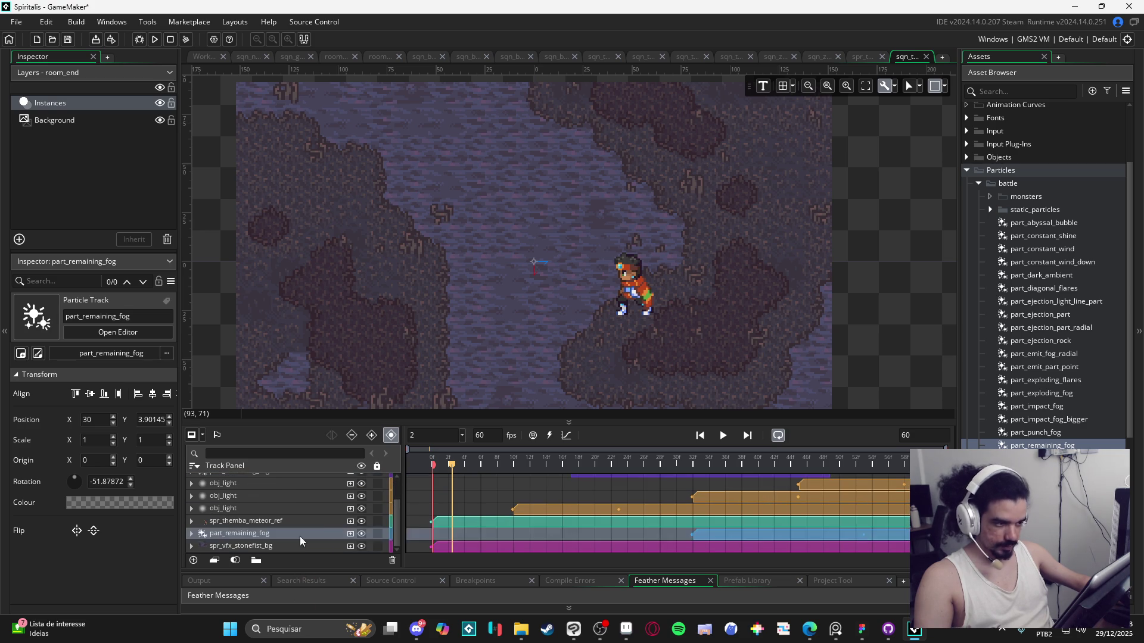
{"action": "scroll", "coordinate": [649, 506], "scroll_direction": "up", "scroll_amount": 2}
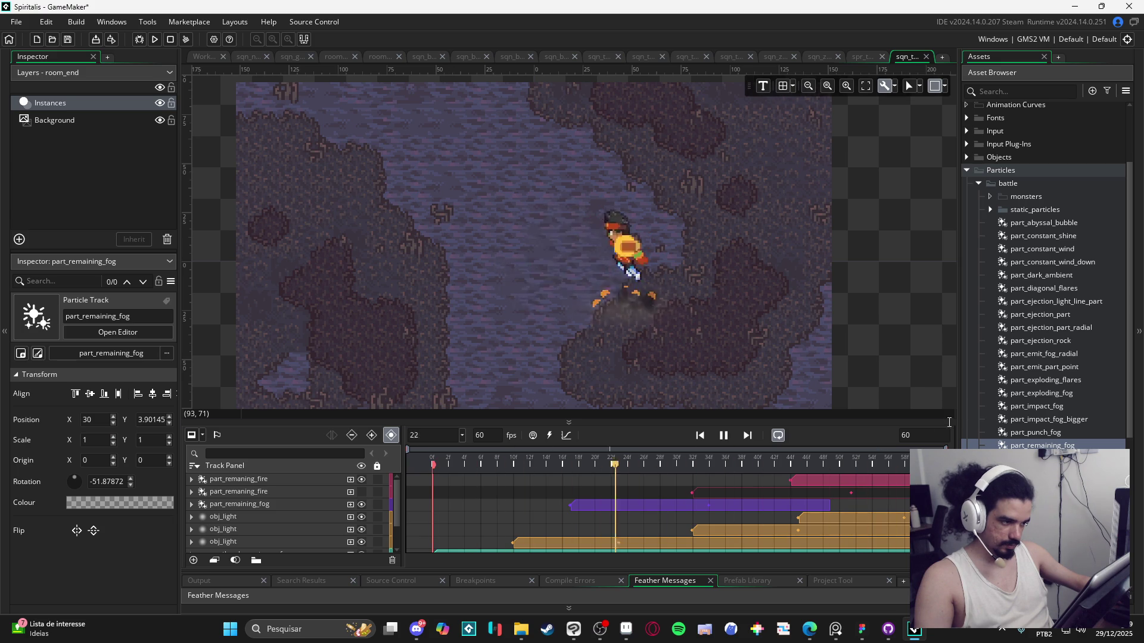
Step: Select part_remaning_fire, replay the sequence from frame 0, then switch to the metheor strikes folder
{"action": "key", "text": "space"}
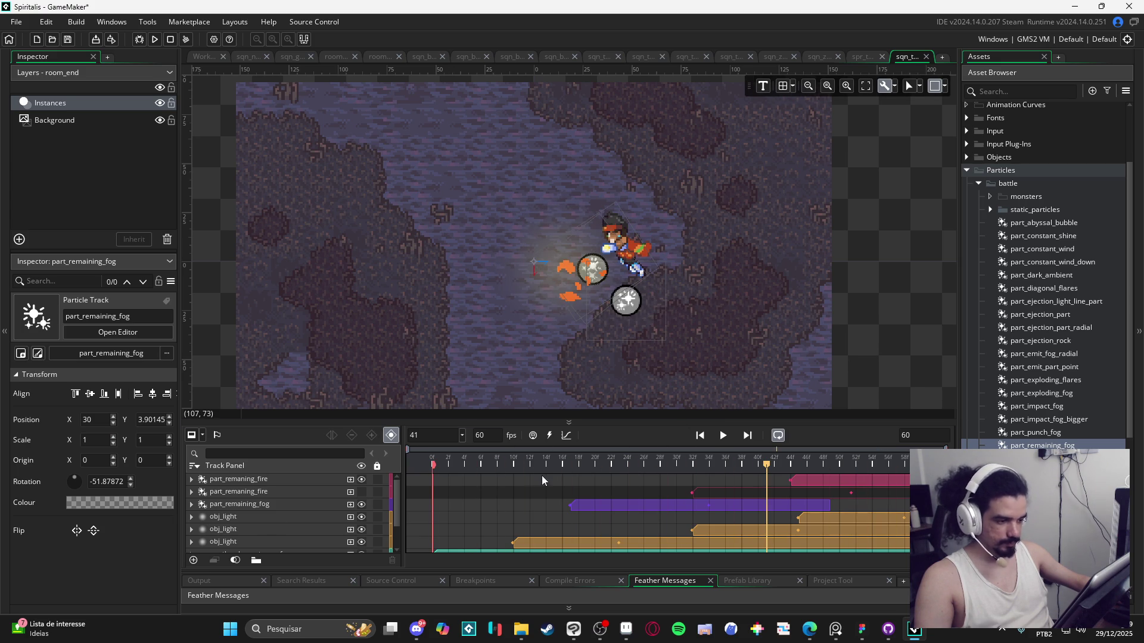
{"action": "left_click", "coordinate": [217, 481]}
{"action": "key", "text": "Home"}
{"action": "left_click", "coordinate": [506, 503]}
{"action": "key", "text": "space"}
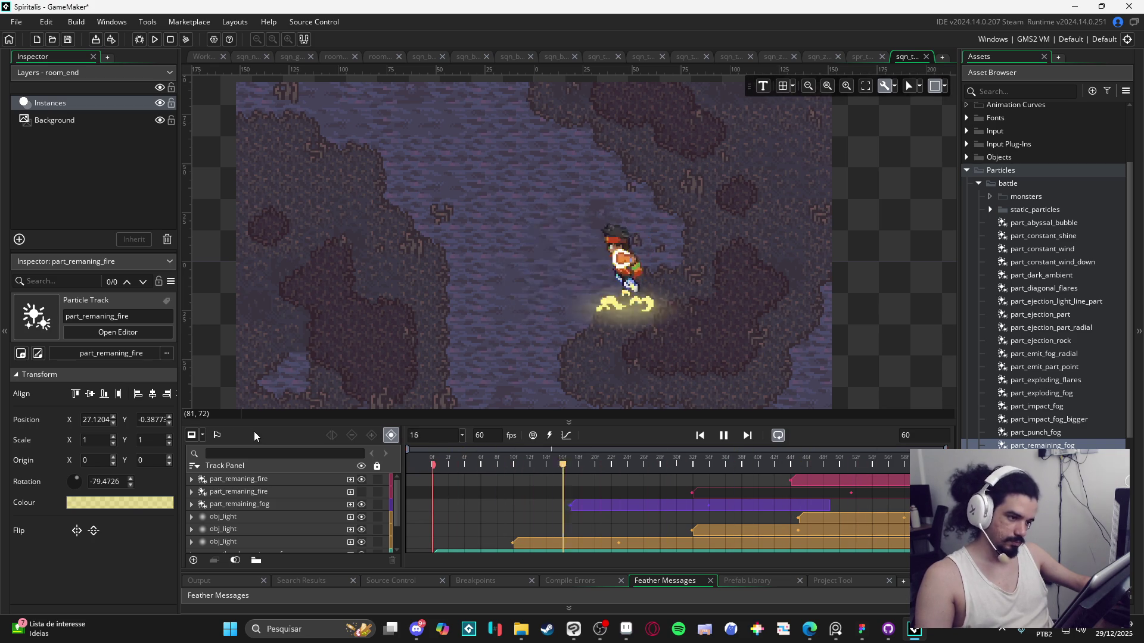
{"action": "scroll", "coordinate": [545, 319], "scroll_direction": "up", "scroll_amount": 3}
{"action": "scroll", "coordinate": [713, 363], "scroll_direction": "down", "scroll_amount": 2}
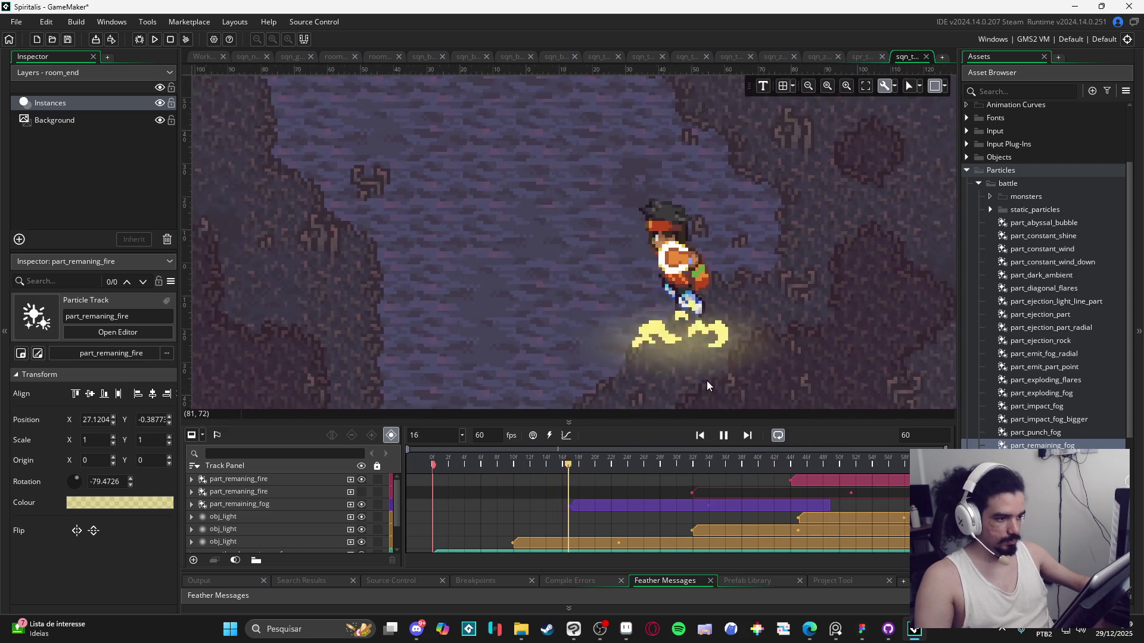
{"action": "left_click_drag", "start_coordinate": [750, 384], "coordinate": [756, 373]}
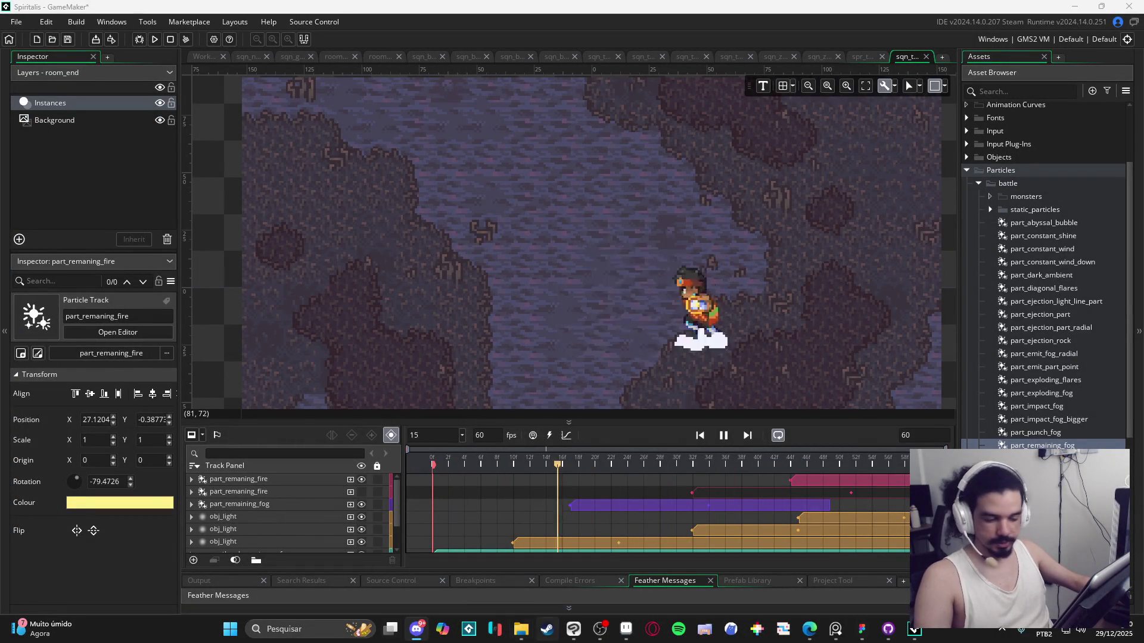
{"action": "key", "text": "alt+Tab"}
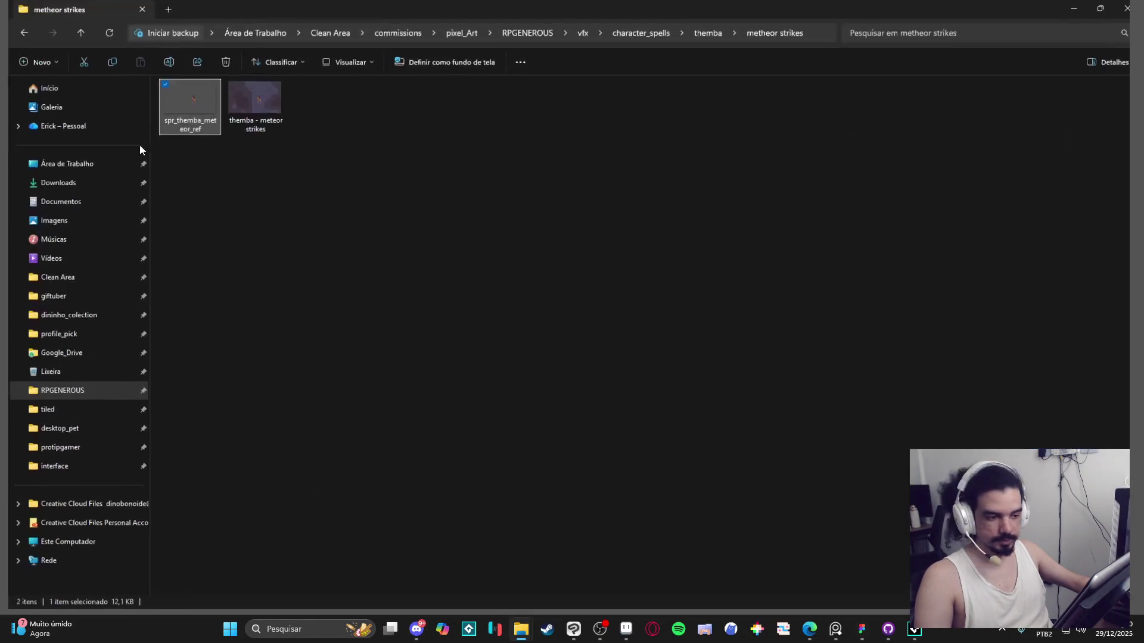
{"action": "left_click", "coordinate": [65, 266]}
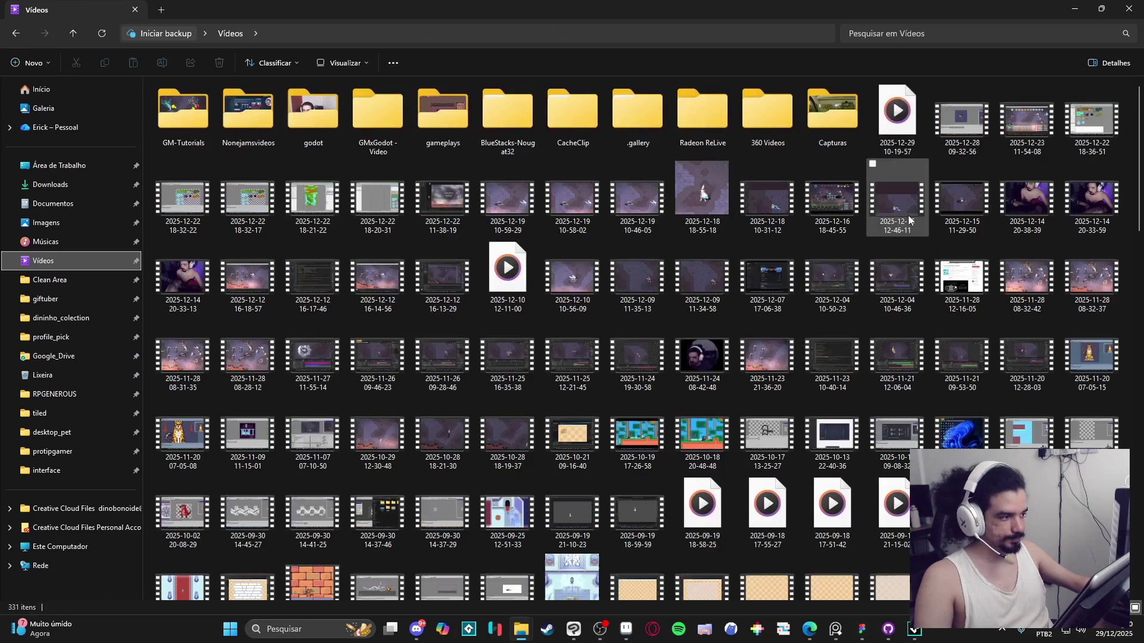
{"action": "left_click", "coordinate": [903, 118]}
{"action": "mouse_move", "coordinate": [903, 118]}
{"action": "left_mouse_down"}
{"action": "mouse_move", "coordinate": [897, 143]}
{"action": "mouse_move", "coordinate": [417, 629]}
{"action": "left_mouse_up"}
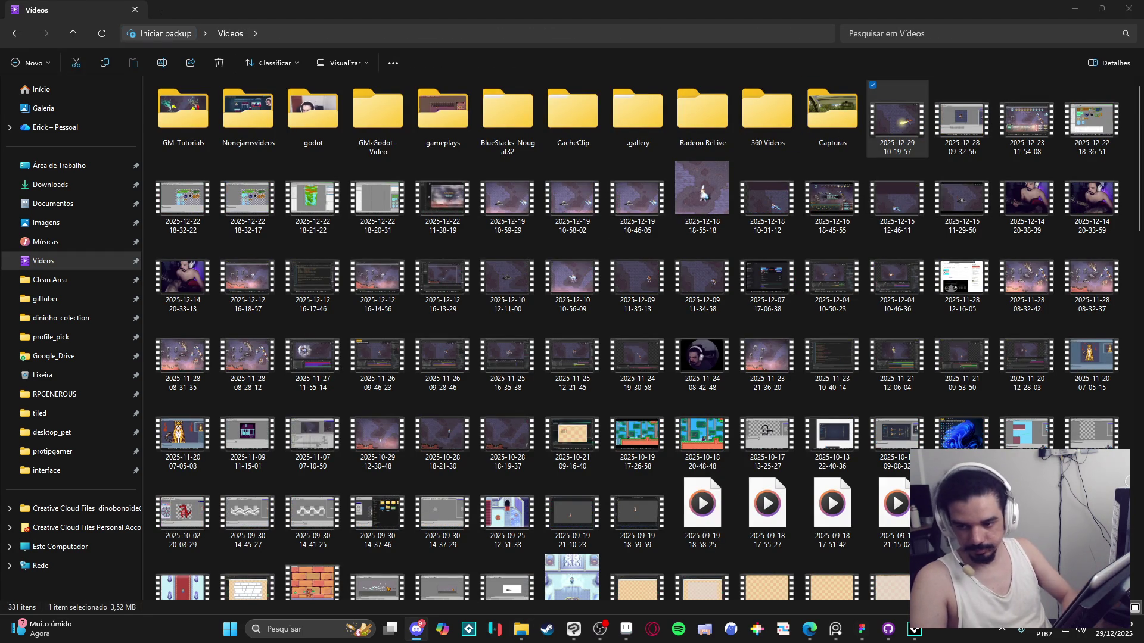
{"action": "key", "text": "alt+Tab"}
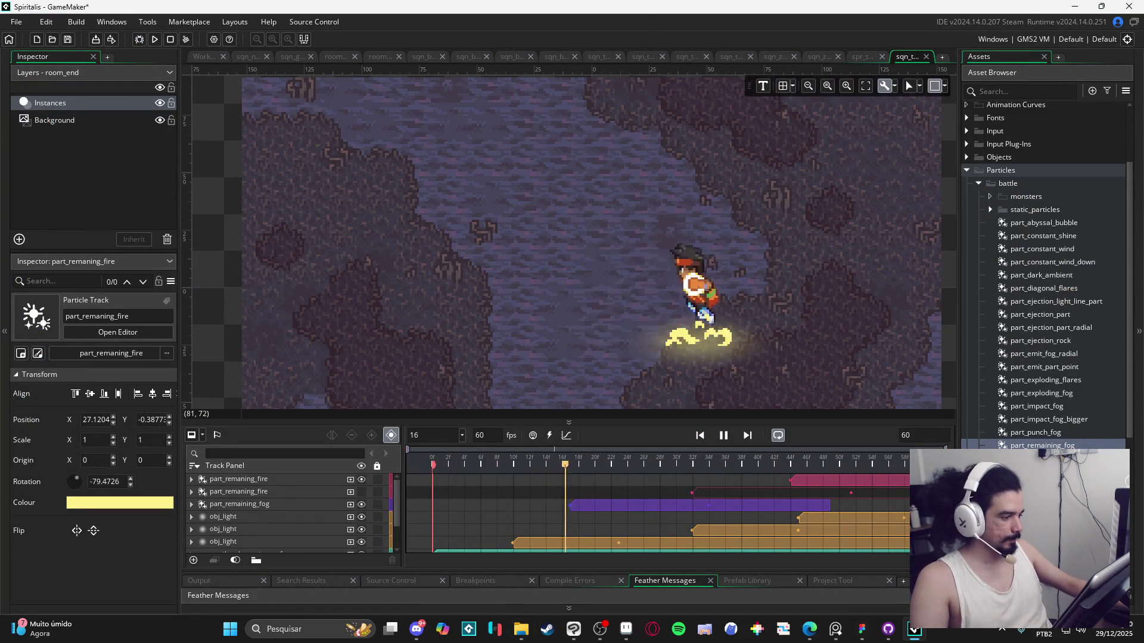
Step: Open the themba earthquake sequence and play its animation
{"action": "scroll", "coordinate": [1056, 413], "scroll_direction": "down", "scroll_amount": 5}
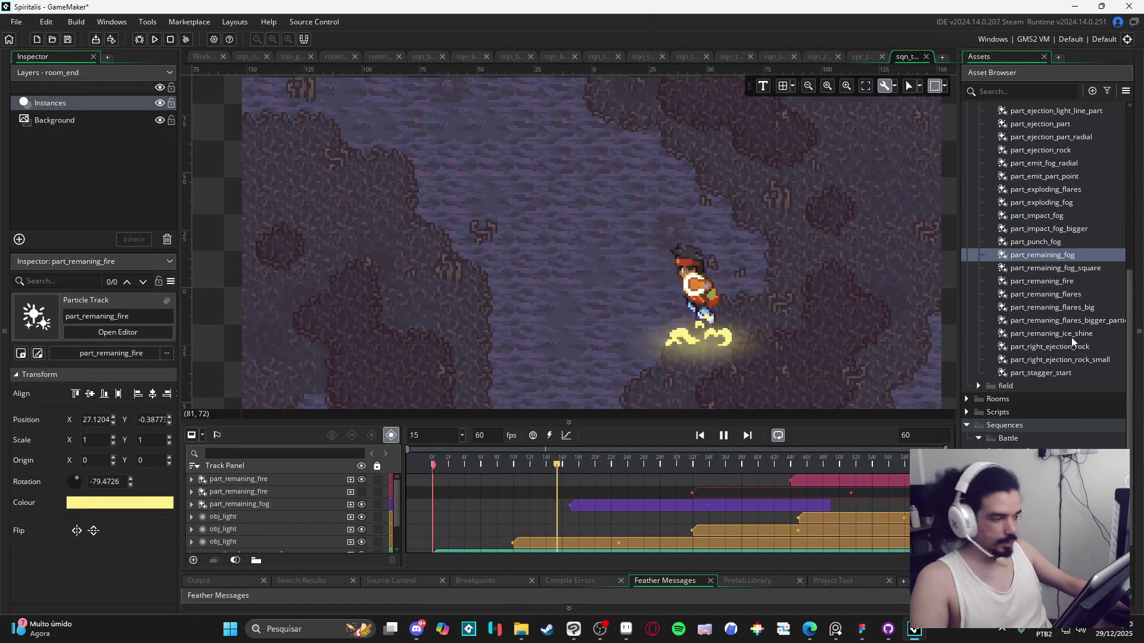
{"action": "scroll", "coordinate": [1054, 334], "scroll_direction": "up", "scroll_amount": 6}
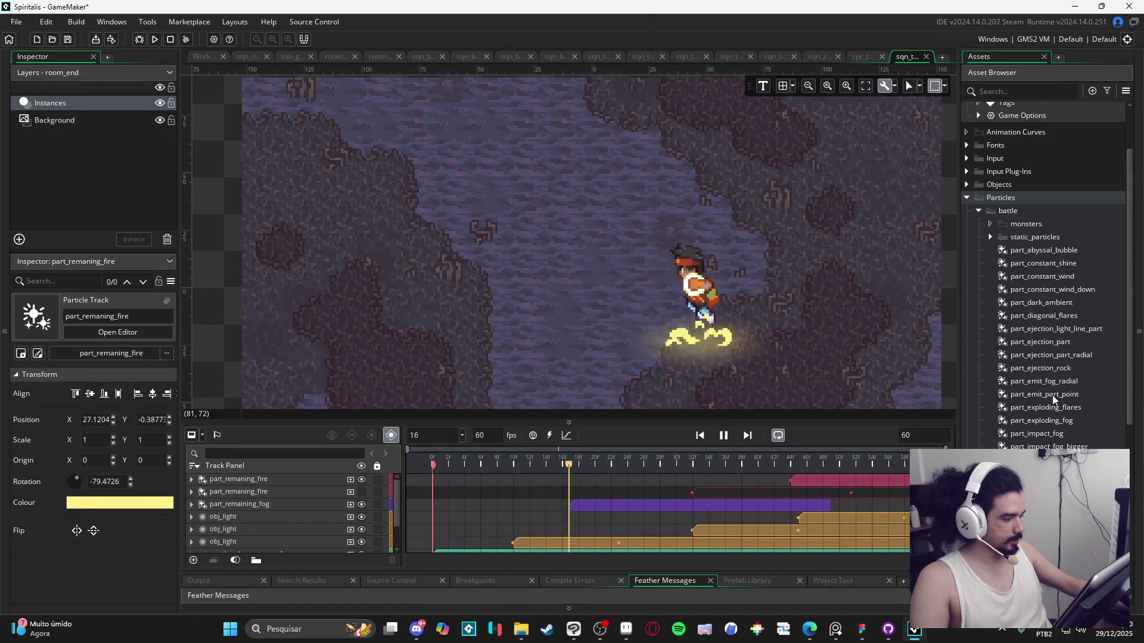
{"action": "scroll", "coordinate": [1052, 395], "scroll_direction": "up", "scroll_amount": 2}
{"action": "left_click", "coordinate": [968, 269]}
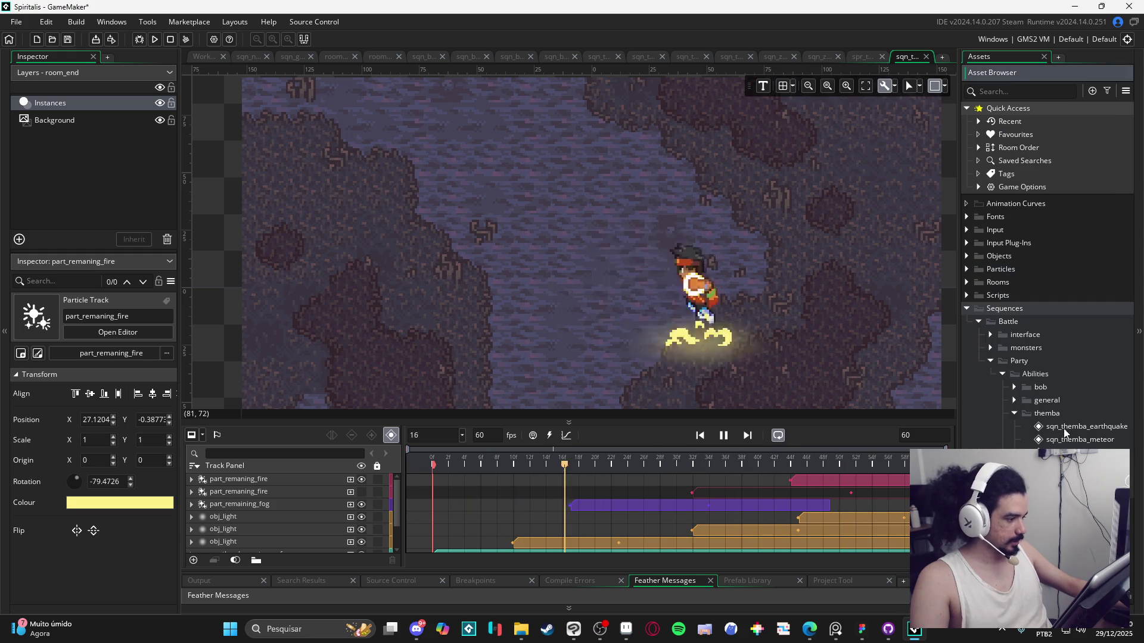
{"action": "double_click", "coordinate": [1067, 427]}
{"action": "left_click", "coordinate": [723, 437]}
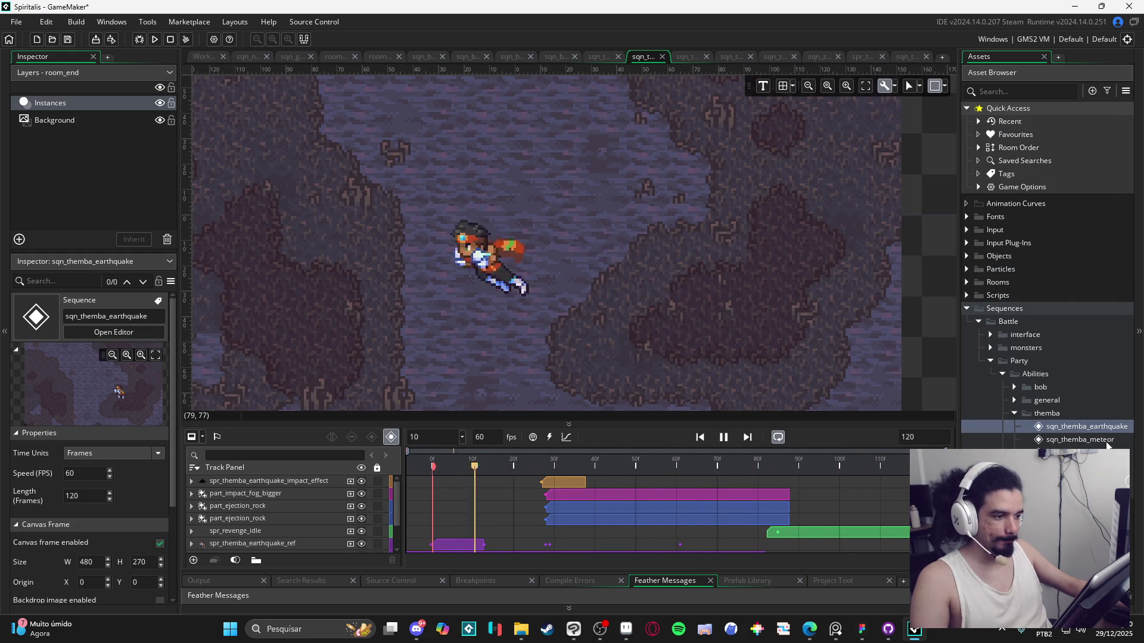
Step: Open the meteor, revenge and stonefist sequences, then play the stonefist one
{"action": "left_click", "coordinate": [1106, 441]}
{"action": "double_click", "coordinate": [1106, 444]}
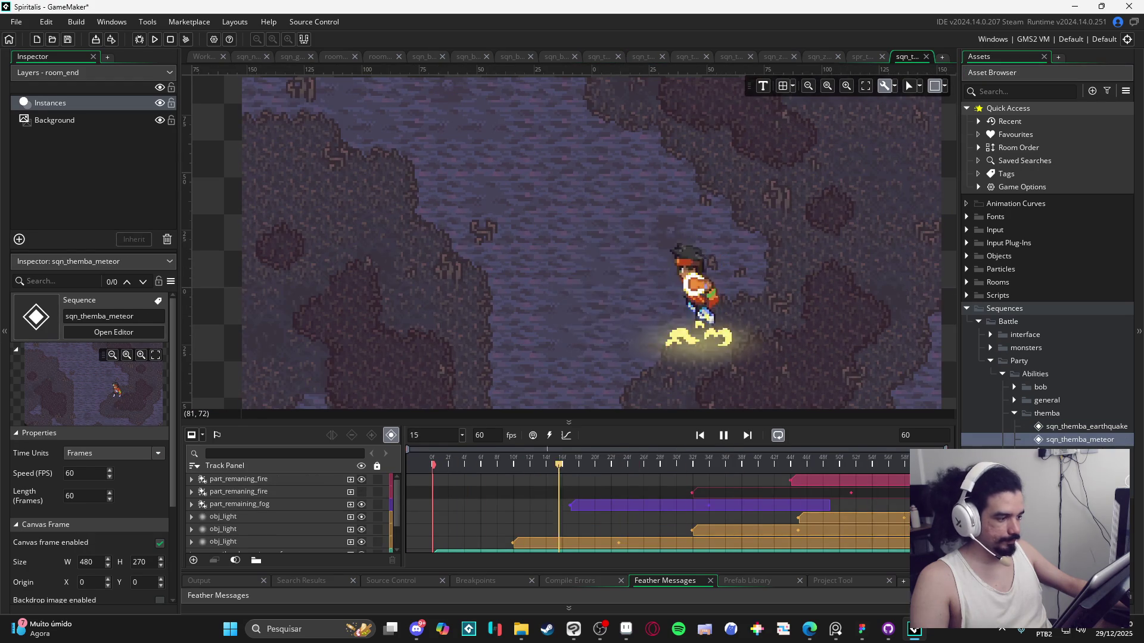
{"action": "double_click", "coordinate": [1080, 452]}
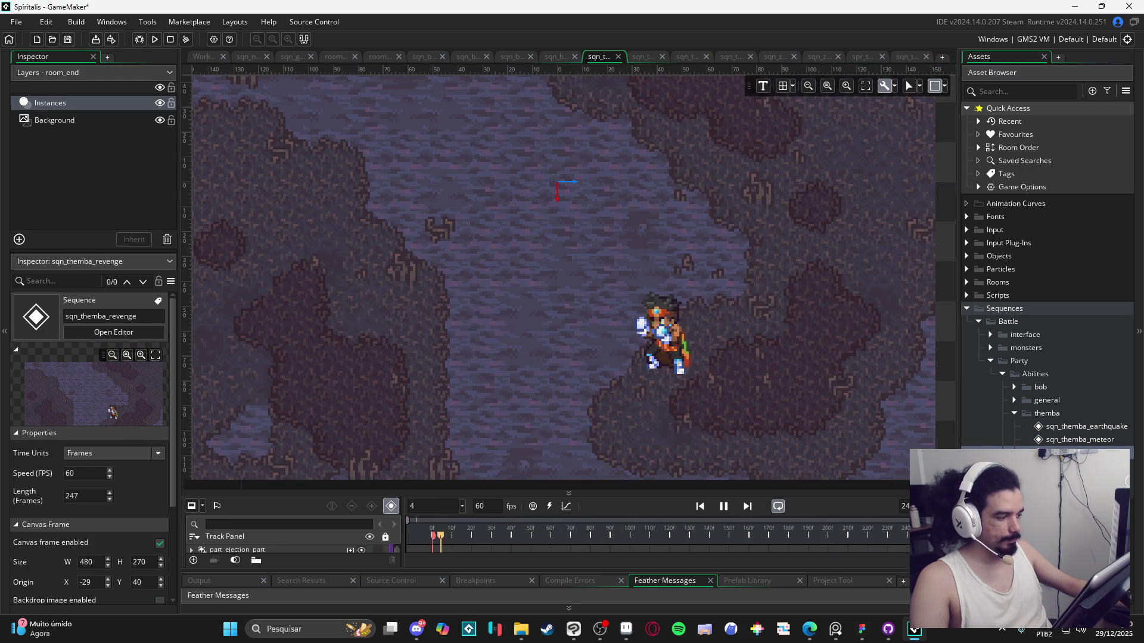
{"action": "double_click", "coordinate": [1079, 466]}
{"action": "key", "text": "space"}
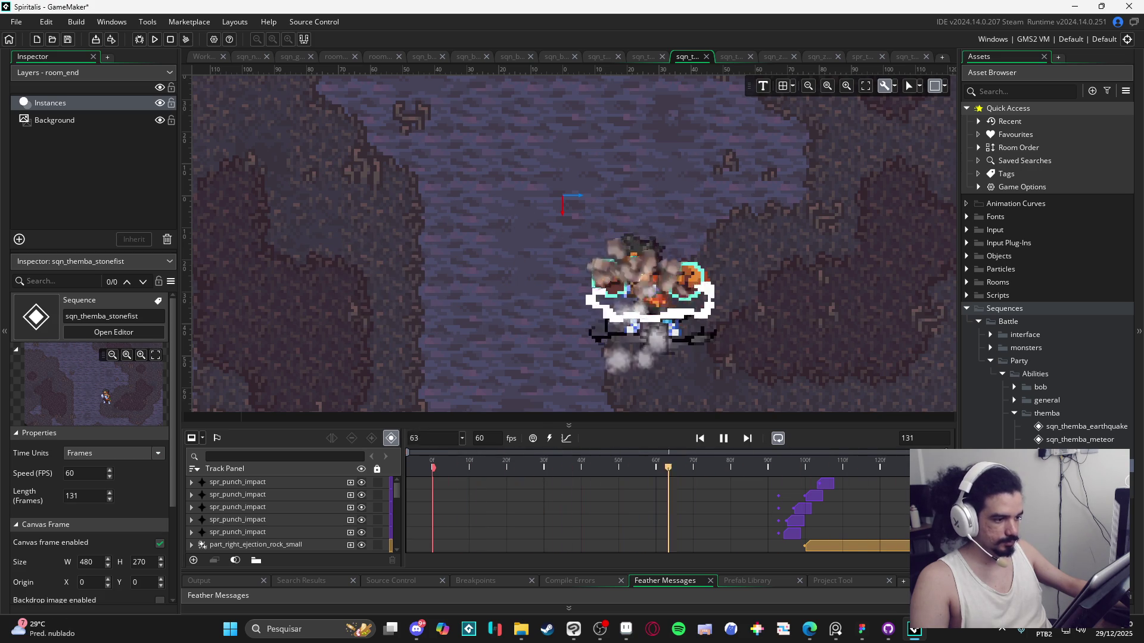
{"action": "key", "text": "space"}
Step: Switch to the next open sequence, deselect the fire track, and replay it
{"action": "key", "text": "ctrl+Tab"}
{"action": "key", "text": "space"}
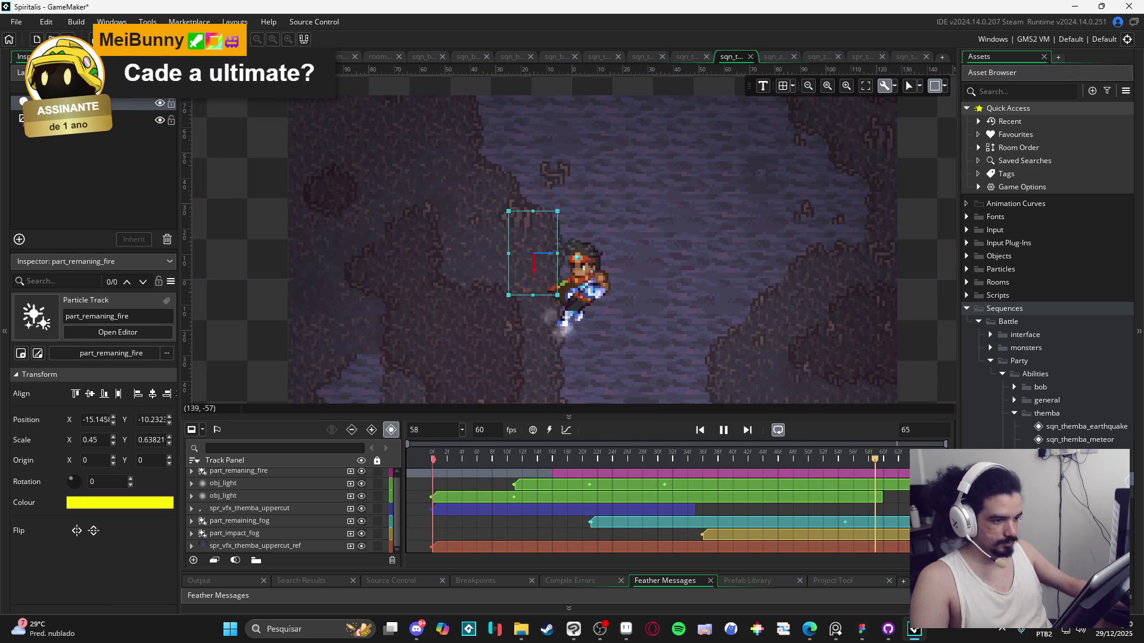
{"action": "key", "text": "space"}
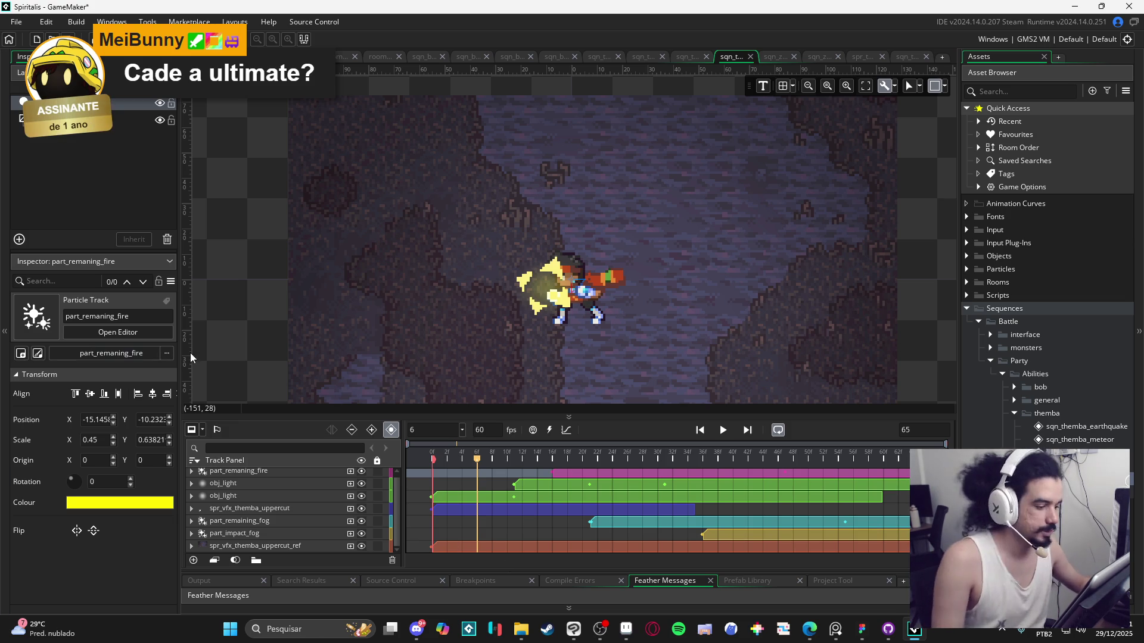
{"action": "left_click", "coordinate": [219, 314]}
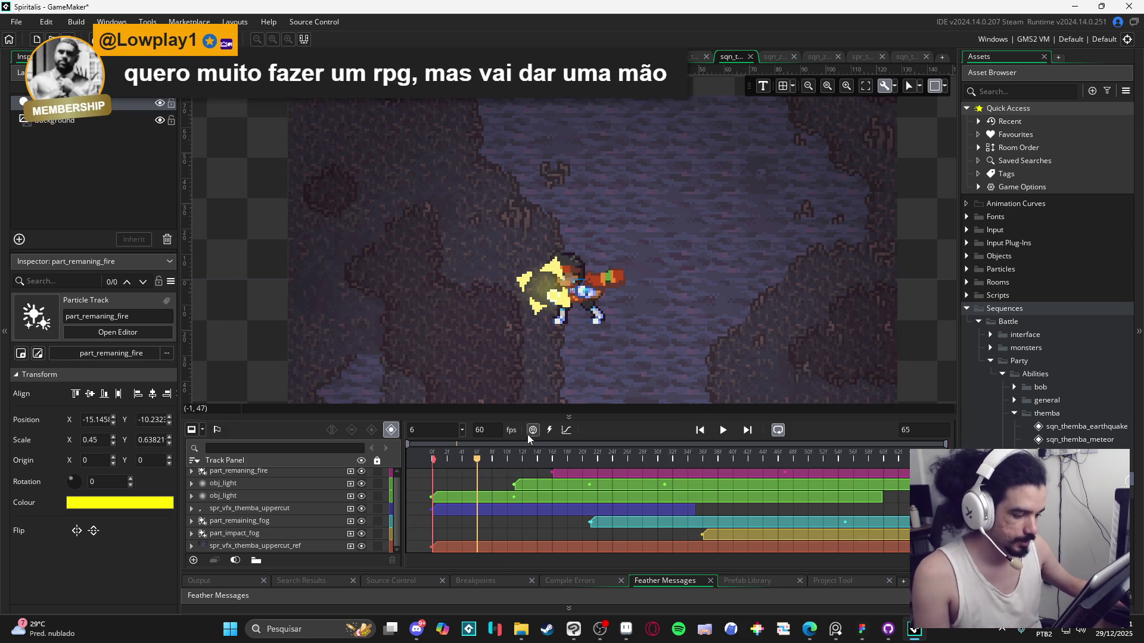
{"action": "key", "text": "space"}
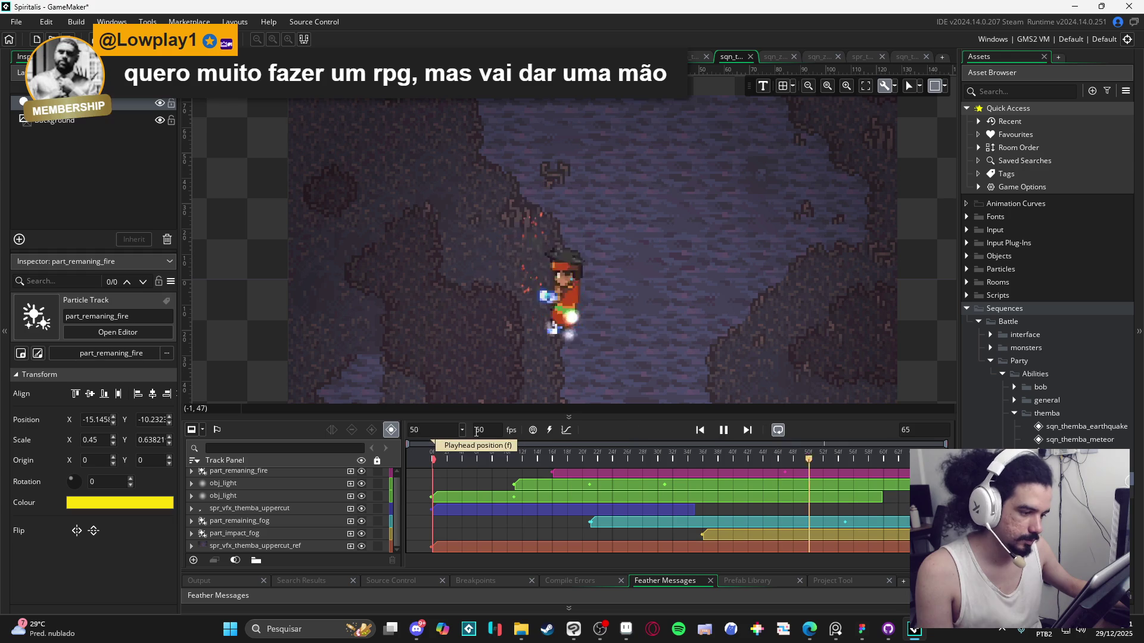
{"action": "key", "text": "space"}
Step: Save the project and set sqn_themba_meteor playing again
{"action": "key", "text": "ctrl+s"}
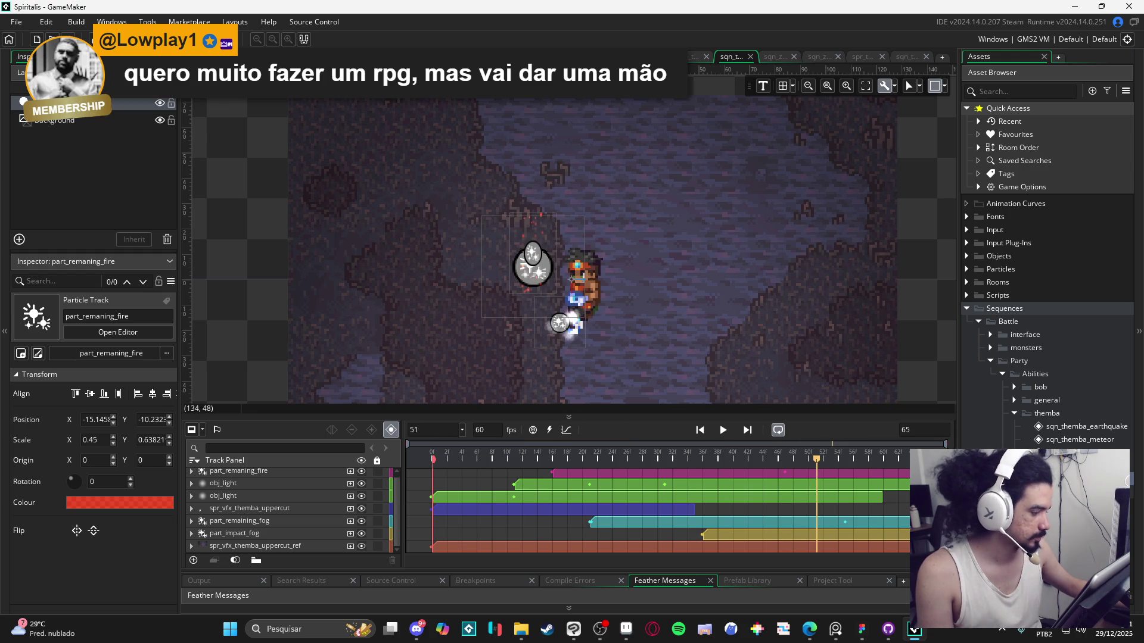
{"action": "double_click", "coordinate": [1085, 441]}
{"action": "key", "text": "space"}
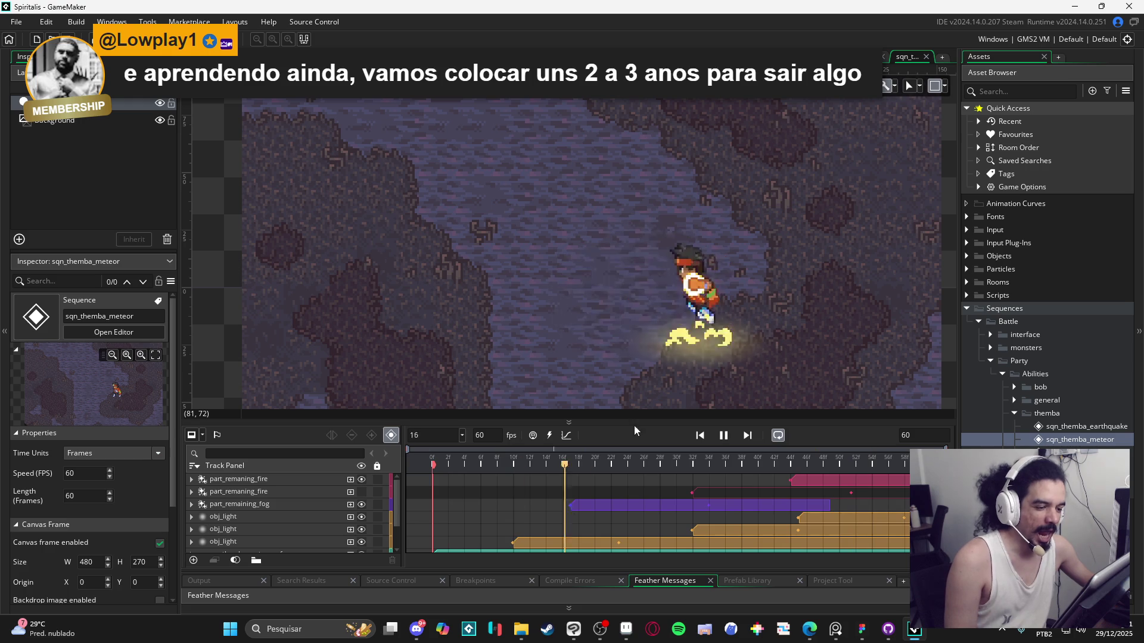
Step: Zoom out the room canvas and bring Aseprite's Preview window beside the looping meteor sequence
{"action": "scroll", "coordinate": [638, 322], "scroll_direction": "down", "scroll_amount": 1}
{"action": "scroll", "coordinate": [638, 320], "scroll_direction": "down", "scroll_amount": 1}
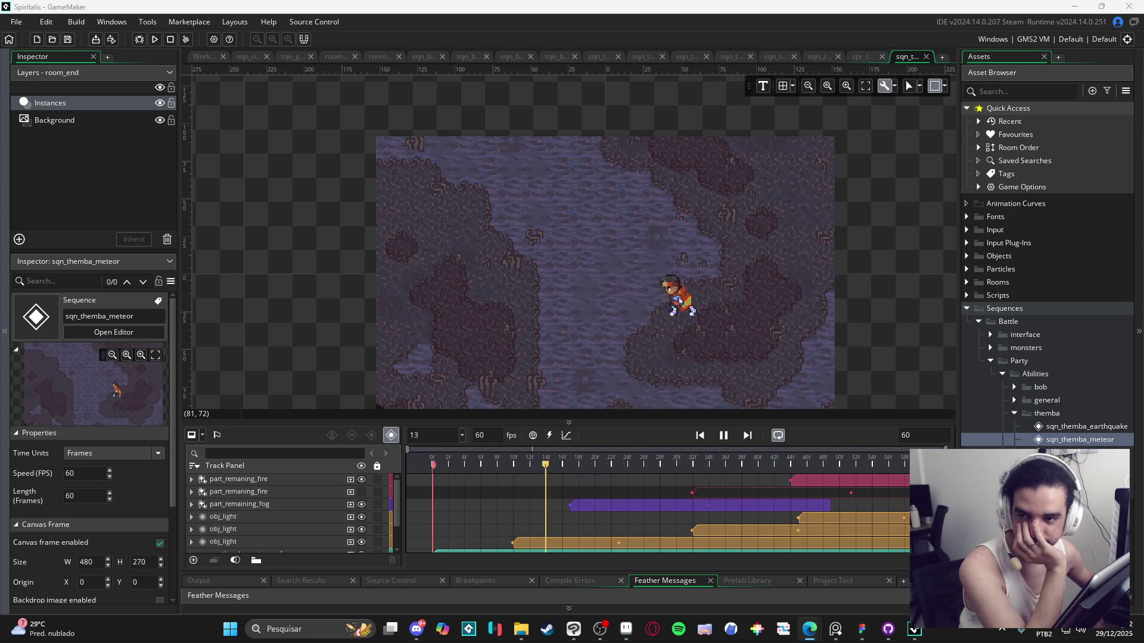
{"action": "key", "text": "alt+Tab"}
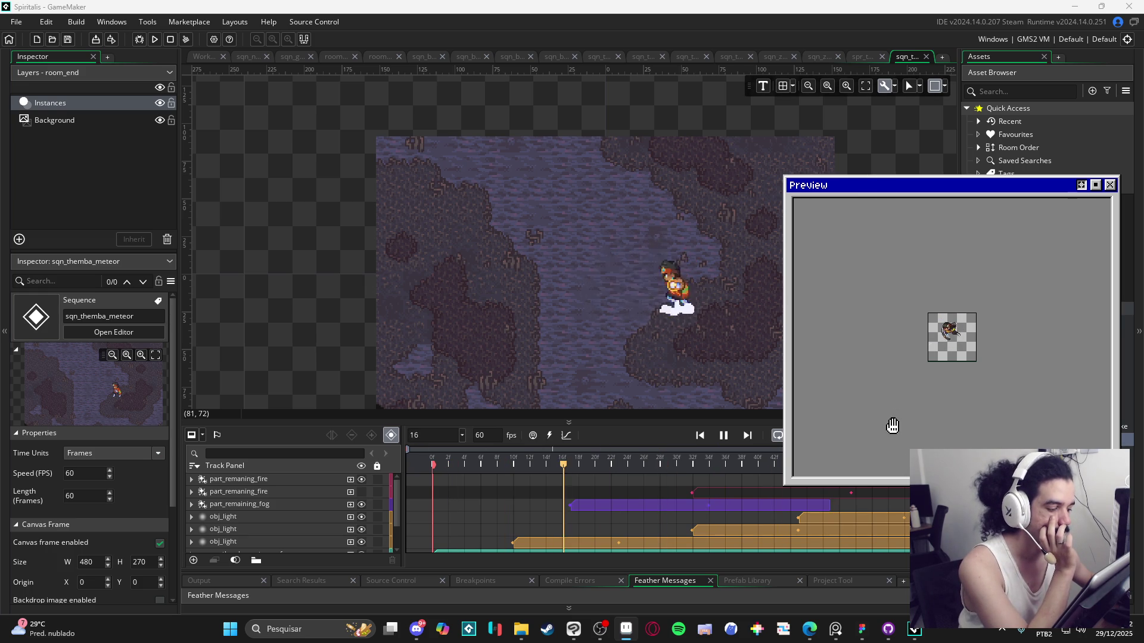
Step: Open themba - meteor strikes in Aseprite with the cave background layer visible at frame 1
{"action": "left_click", "coordinate": [625, 630]}
{"action": "scroll", "coordinate": [607, 263], "scroll_direction": "up", "scroll_amount": 4}
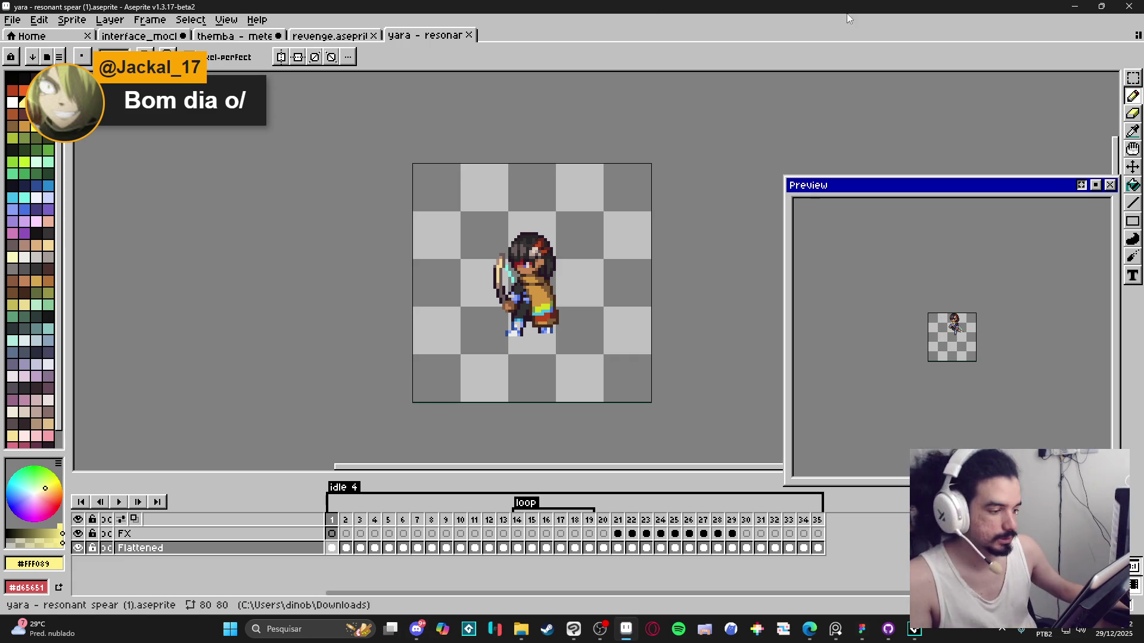
{"action": "left_click", "coordinate": [345, 37]}
{"action": "left_click", "coordinate": [236, 36]}
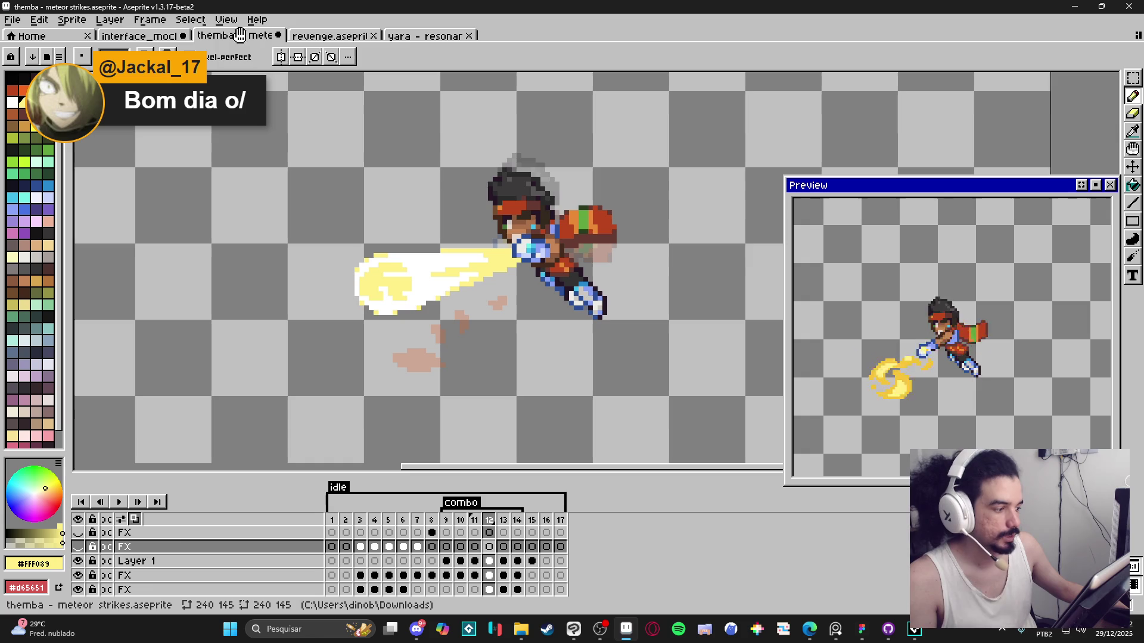
{"action": "scroll", "coordinate": [145, 570], "scroll_direction": "down", "scroll_amount": 2}
{"action": "left_click", "coordinate": [78, 588]}
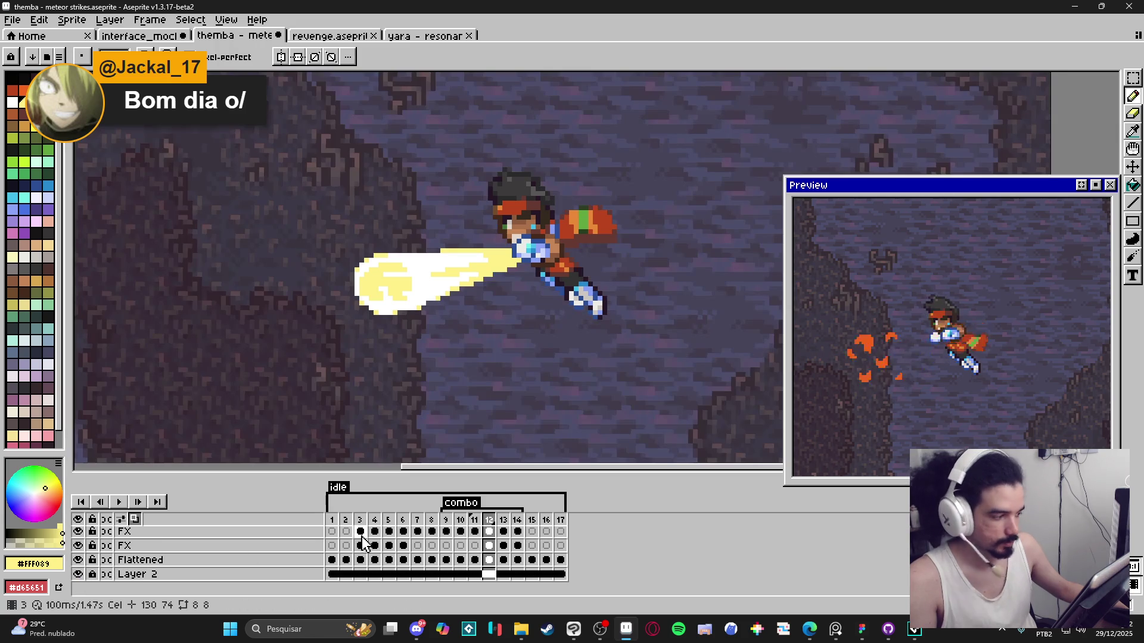
{"action": "scroll", "coordinate": [365, 560], "scroll_direction": "up", "scroll_amount": 3}
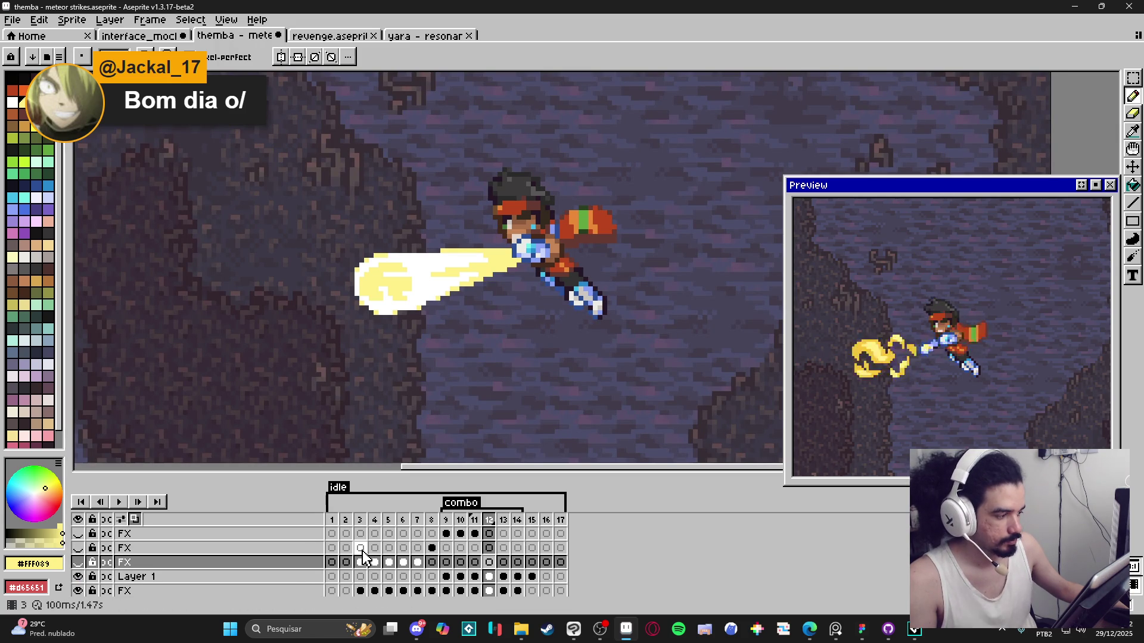
{"action": "left_click", "coordinate": [331, 520]}
{"action": "scroll", "coordinate": [391, 263], "scroll_direction": "down", "scroll_amount": 2}
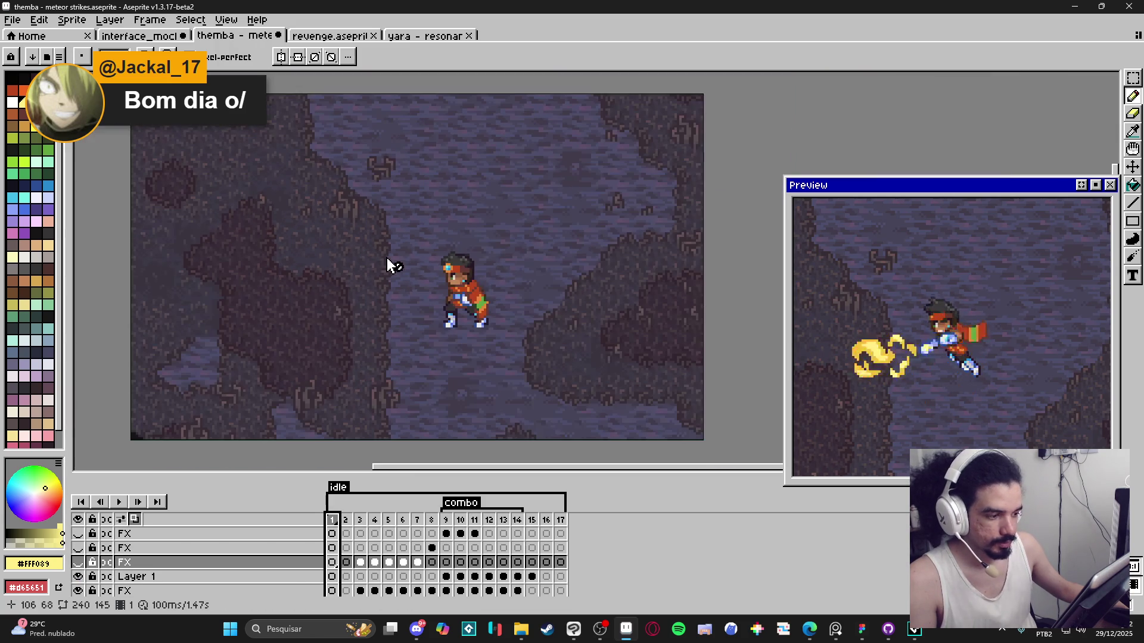
Step: Split the editor into two side-by-side canvas views with a narrower left view, then switch to revenge
{"action": "mouse_move", "coordinate": [273, 37]}
{"action": "left_mouse_down"}
{"action": "mouse_move", "coordinate": [149, 211]}
{"action": "mouse_move", "coordinate": [102, 215]}
{"action": "mouse_move", "coordinate": [190, 258]}
{"action": "left_mouse_up"}
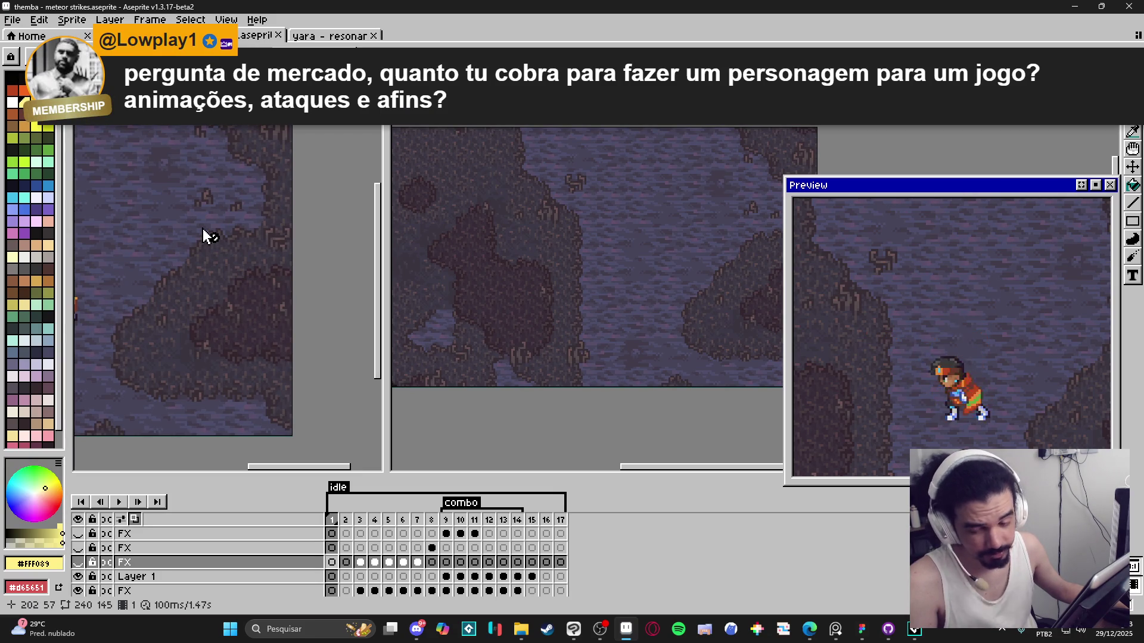
{"action": "mouse_move", "coordinate": [204, 236]}
{"action": "left_mouse_down"}
{"action": "mouse_move", "coordinate": [251, 256]}
{"action": "mouse_move", "coordinate": [297, 317]}
{"action": "mouse_move", "coordinate": [278, 279]}
{"action": "left_mouse_up"}
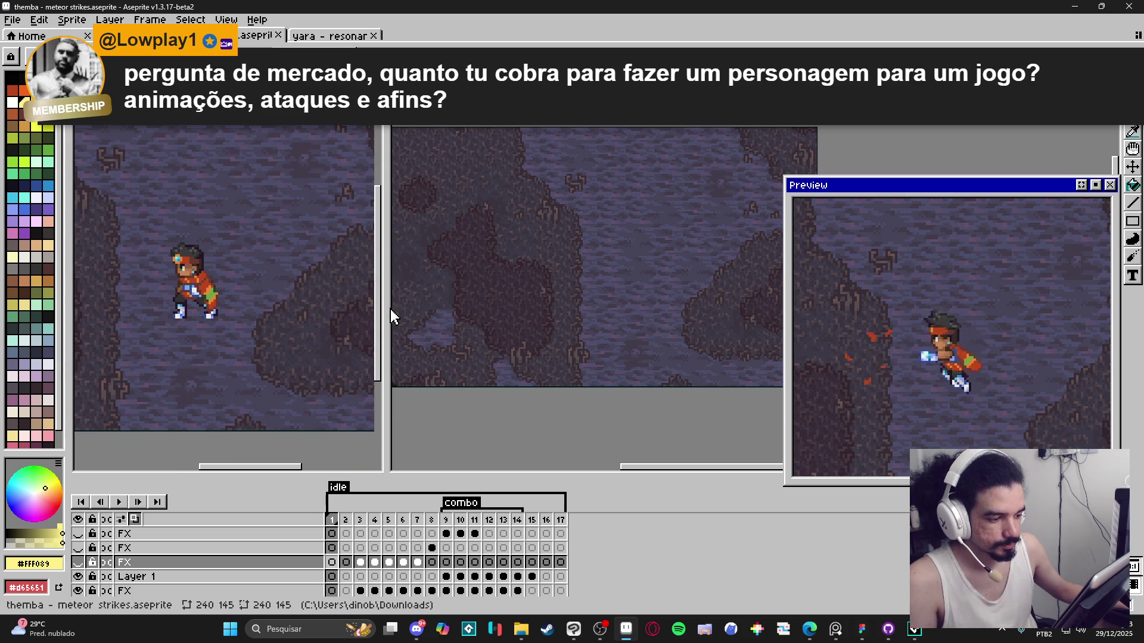
{"action": "mouse_move", "coordinate": [388, 312]}
{"action": "left_mouse_down"}
{"action": "mouse_move", "coordinate": [261, 289]}
{"action": "mouse_move", "coordinate": [217, 331]}
{"action": "mouse_move", "coordinate": [197, 329]}
{"action": "mouse_move", "coordinate": [205, 336]}
{"action": "left_mouse_up"}
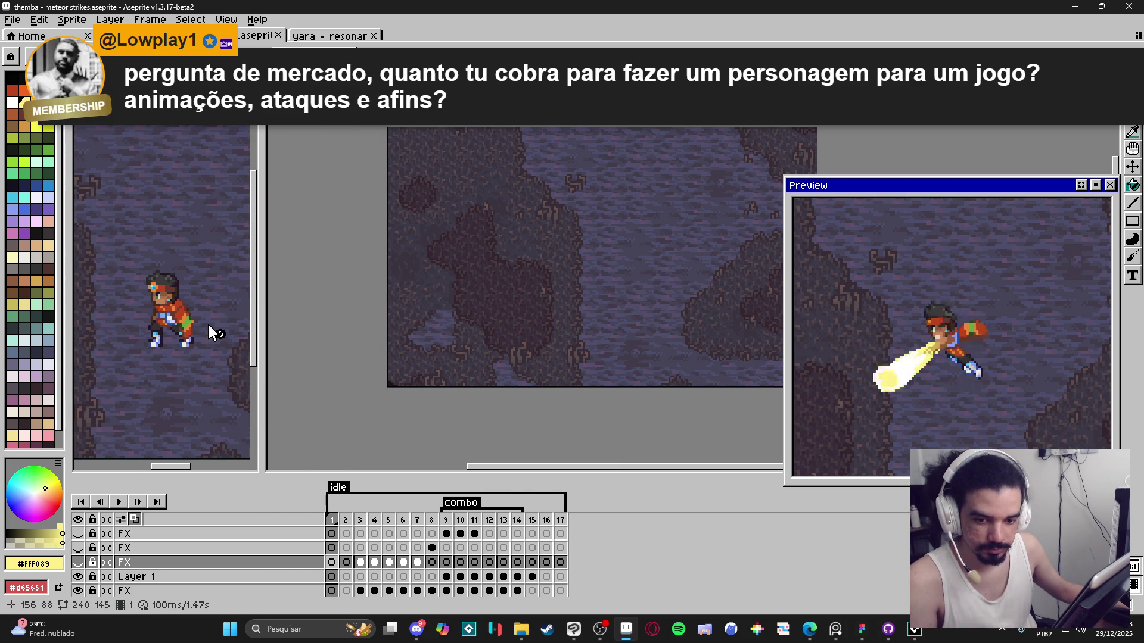
{"action": "mouse_move", "coordinate": [259, 335]}
{"action": "left_mouse_down"}
{"action": "mouse_move", "coordinate": [160, 315]}
{"action": "mouse_move", "coordinate": [159, 325]}
{"action": "left_mouse_up"}
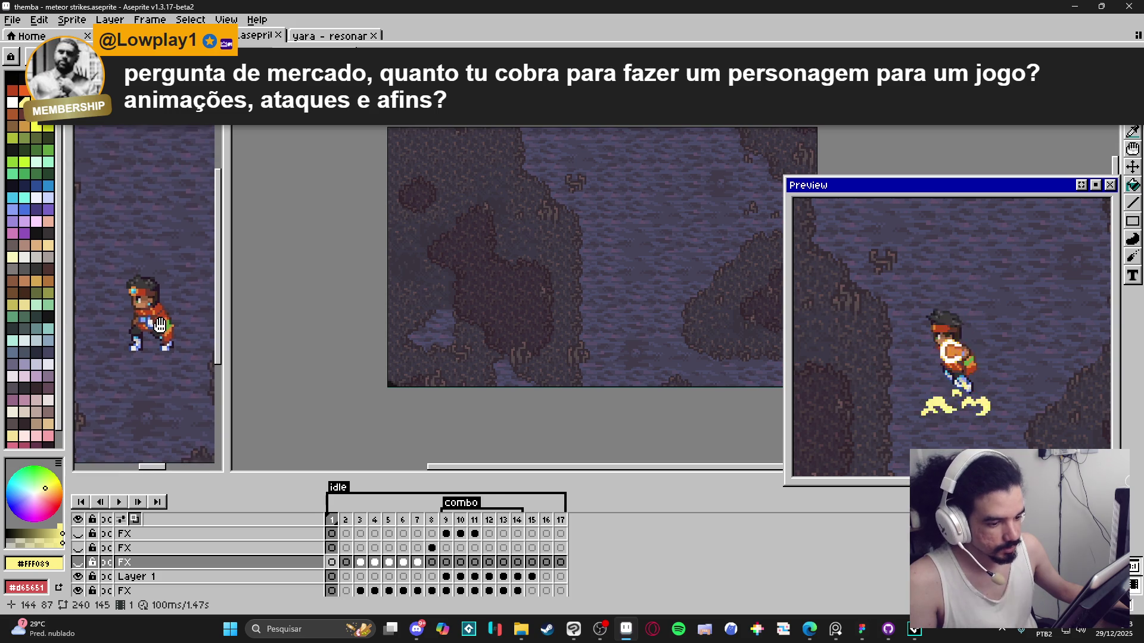
{"action": "left_click_drag", "start_coordinate": [225, 348], "coordinate": [202, 349]}
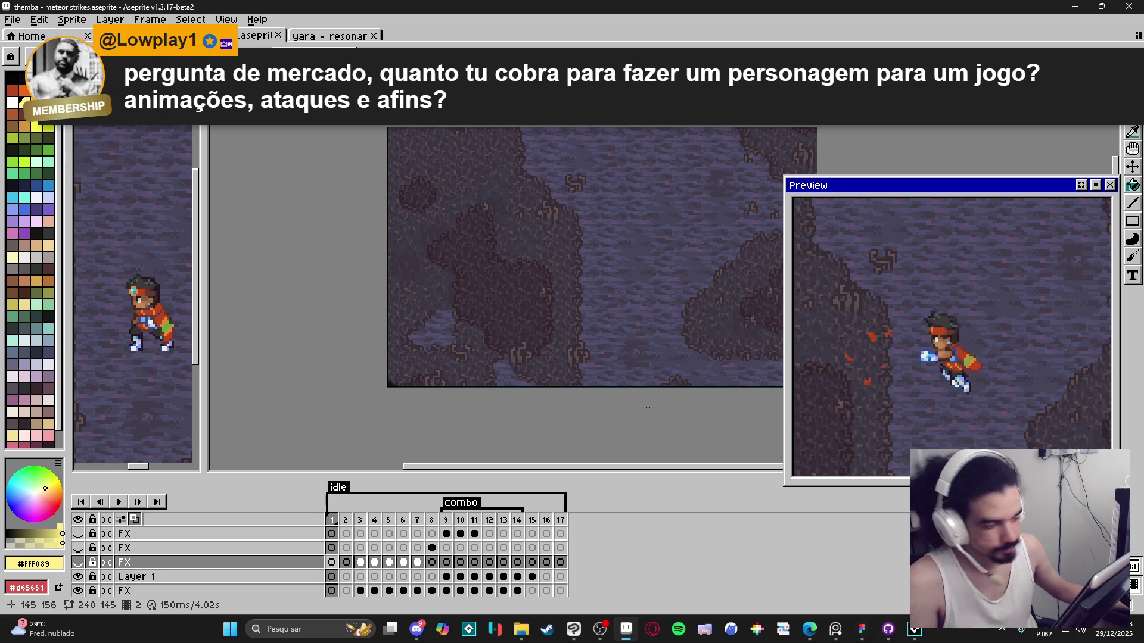
{"action": "key", "text": "ctrl+Tab"}
Step: Pan the revenge canvas and scrub the timeline to frame 21, where the soco punch starts
{"action": "left_click_drag", "start_coordinate": [468, 356], "coordinate": [381, 382]}
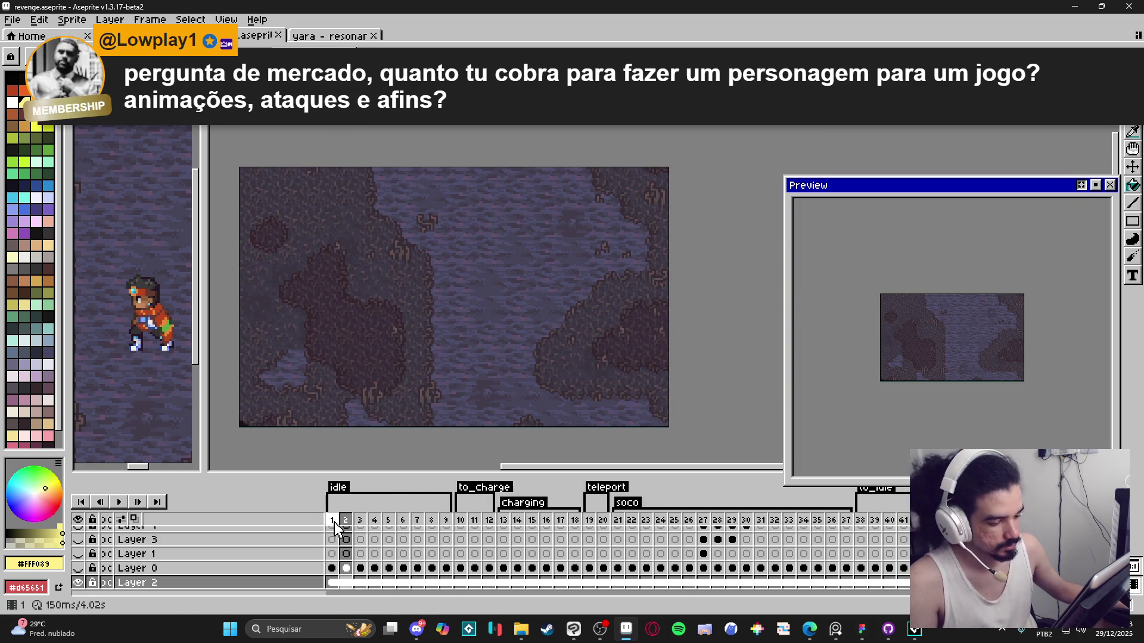
{"action": "left_click", "coordinate": [363, 524]}
{"action": "mouse_move", "coordinate": [475, 521]}
{"action": "left_mouse_down"}
{"action": "mouse_move", "coordinate": [489, 525]}
{"action": "mouse_move", "coordinate": [461, 524]}
{"action": "mouse_move", "coordinate": [619, 524]}
{"action": "left_mouse_up"}
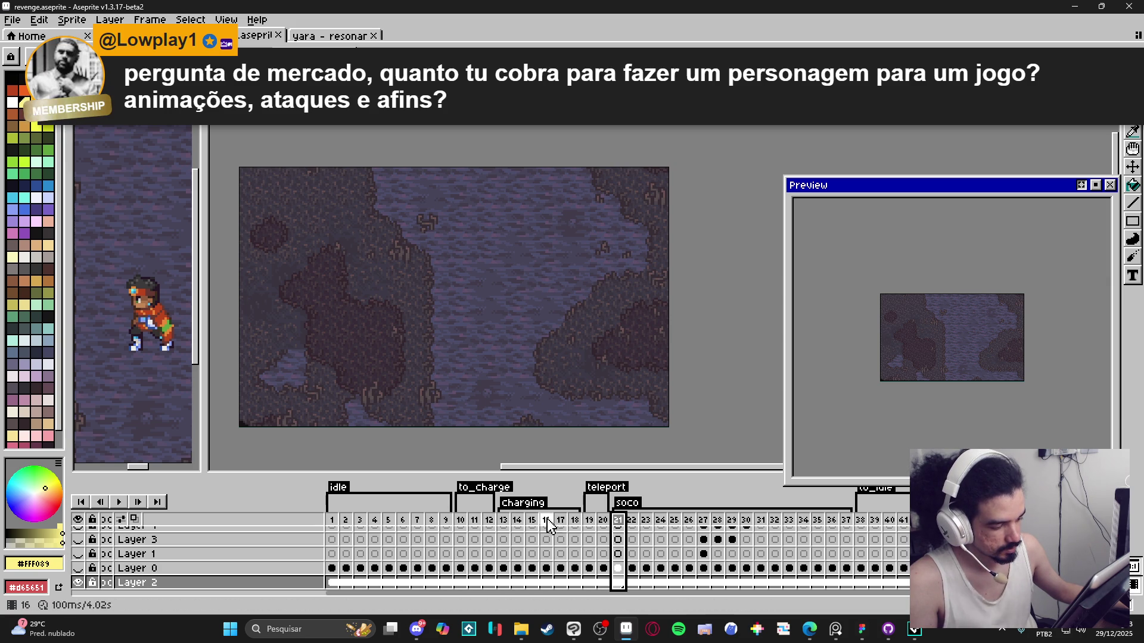
{"action": "left_click_drag", "start_coordinate": [473, 362], "coordinate": [486, 364]}
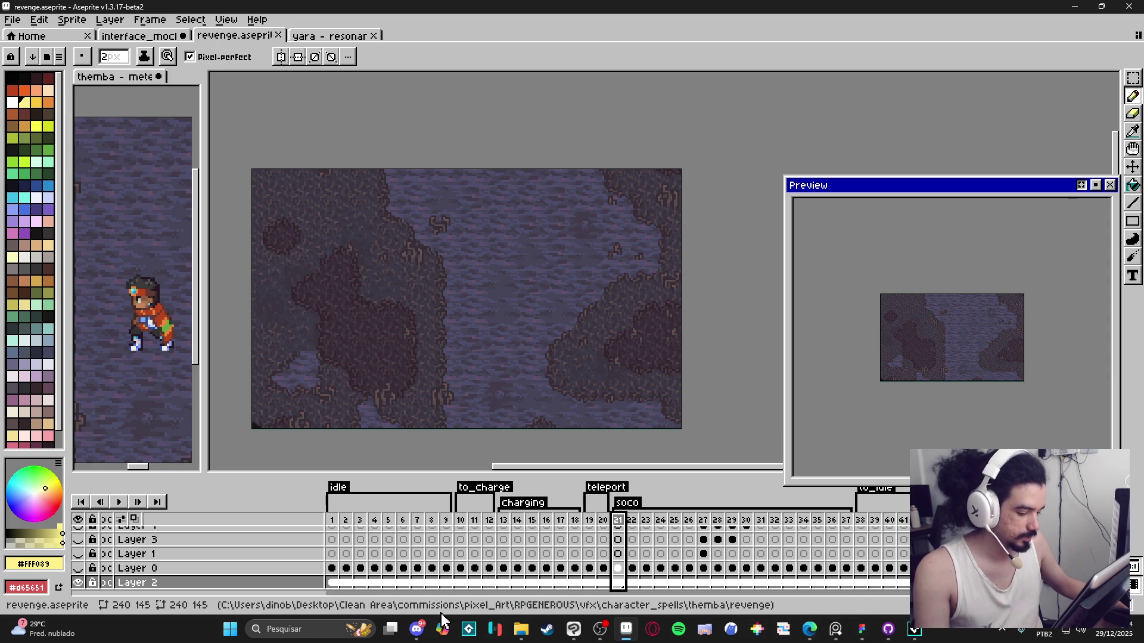
{"action": "left_click", "coordinate": [313, 629]}
Step: Launch Tiled from Windows search and open the sinar_grasslands.tmx map
{"action": "type", "text": "tibia"}
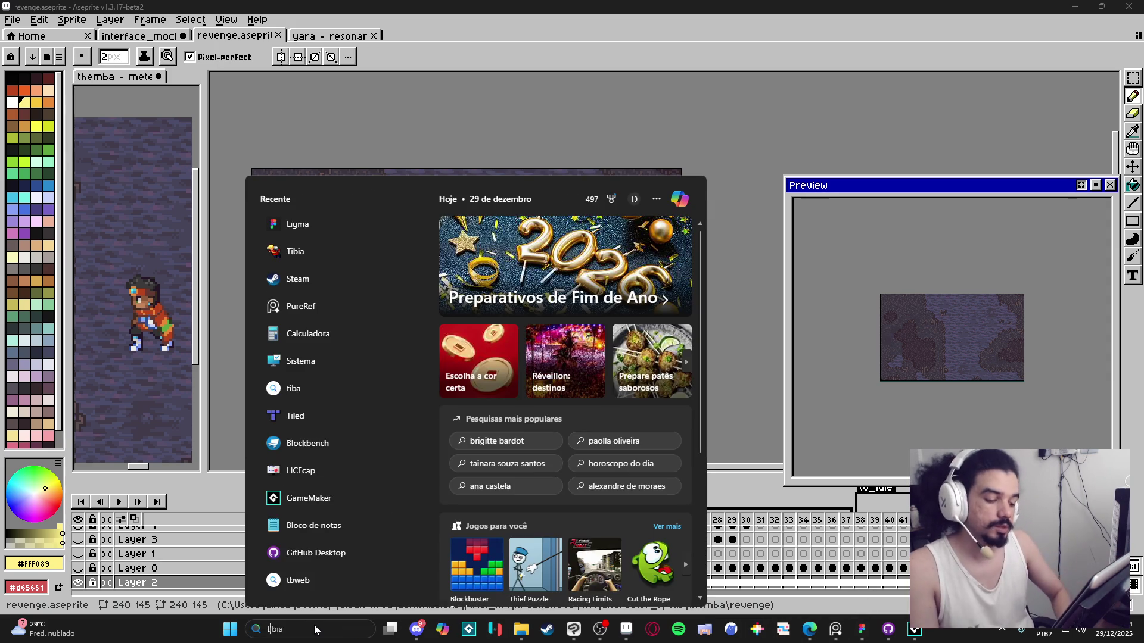
{"action": "type", "text": "iled"}
{"action": "key", "text": "Return"}
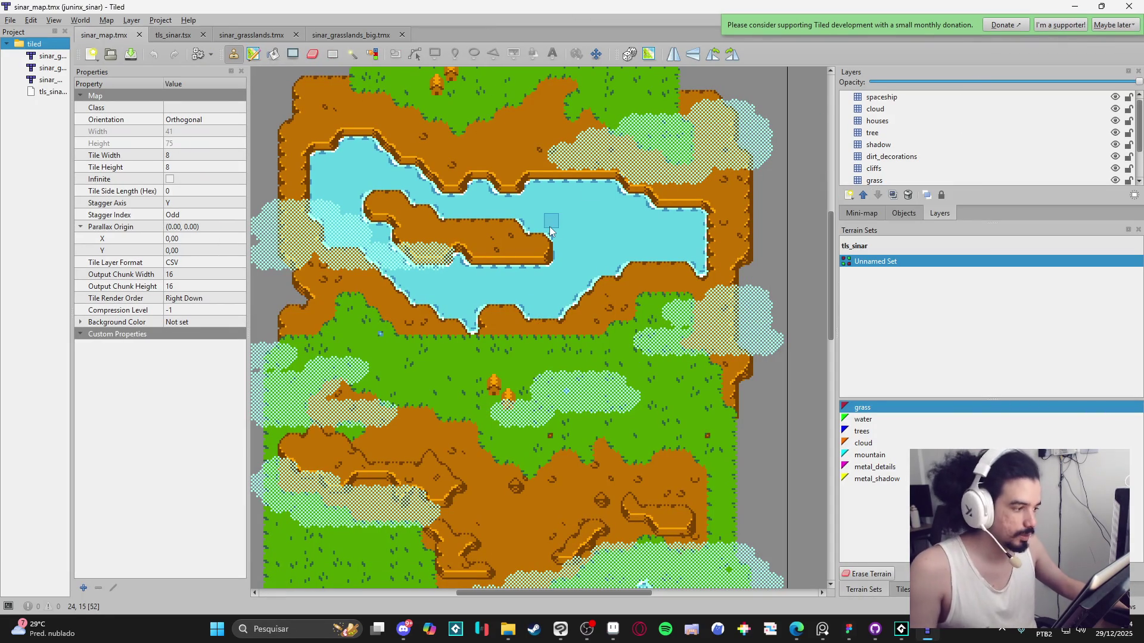
{"action": "left_click", "coordinate": [173, 35]}
{"action": "left_click", "coordinate": [243, 36]}
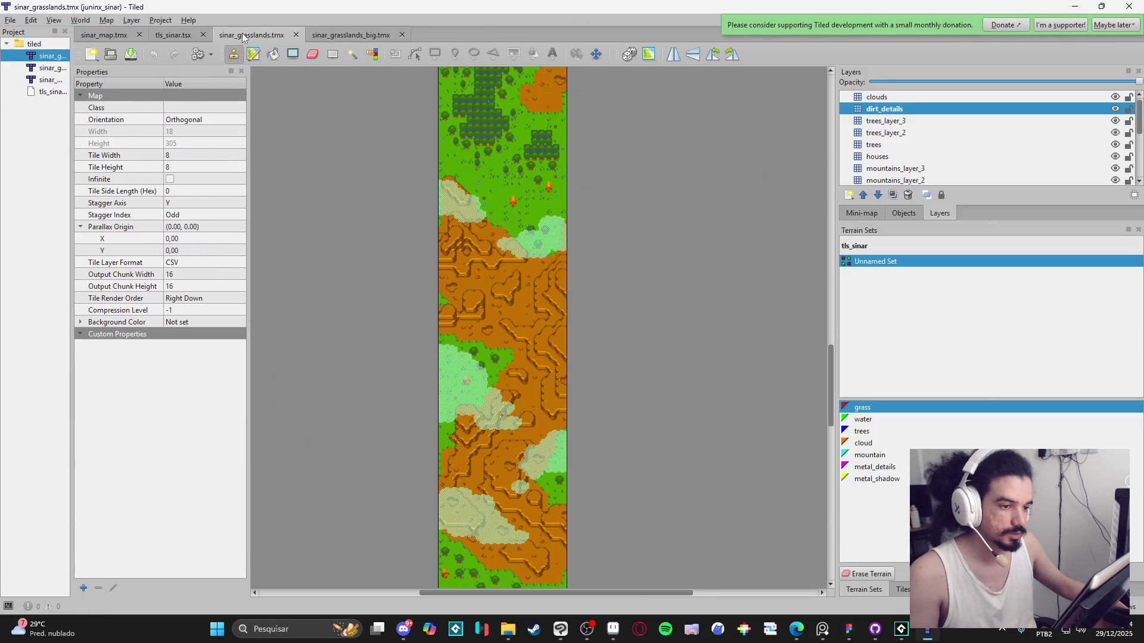
{"action": "scroll", "coordinate": [616, 378], "scroll_direction": "up", "scroll_amount": 1}
{"action": "scroll", "coordinate": [617, 379], "scroll_direction": "down", "scroll_amount": 10}
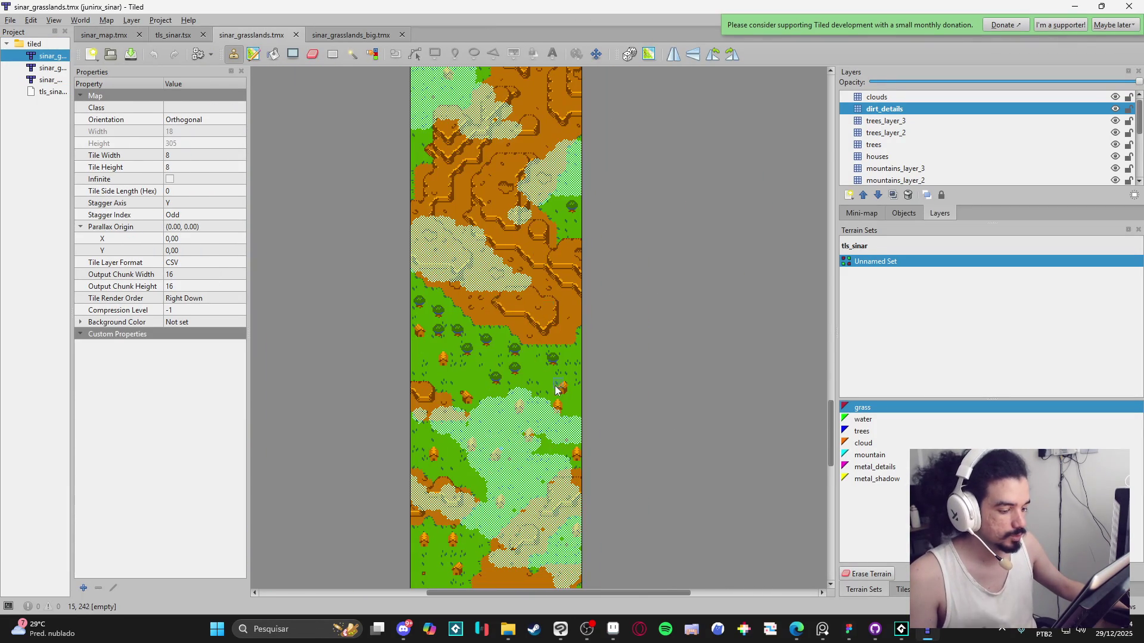
{"action": "scroll", "coordinate": [550, 352], "scroll_direction": "down", "scroll_amount": 5}
Step: Choose the trees terrain from the tls_sinar terrain sets
{"action": "left_click", "coordinate": [902, 589]}
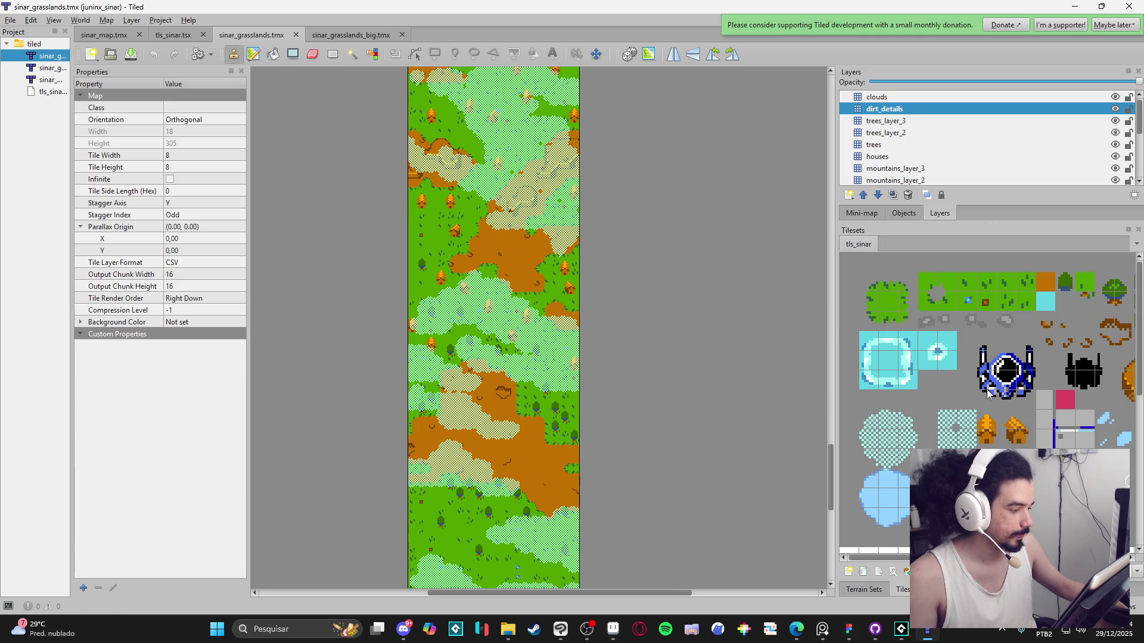
{"action": "scroll", "coordinate": [541, 464], "scroll_direction": "down", "scroll_amount": 5}
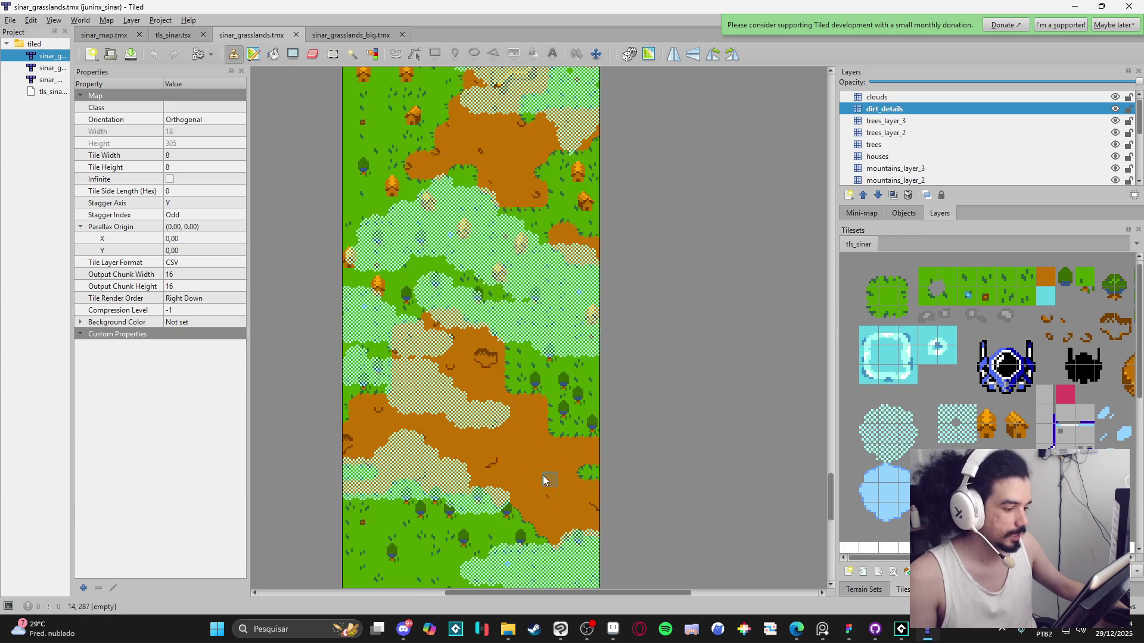
{"action": "scroll", "coordinate": [533, 314], "scroll_direction": "up", "scroll_amount": 2}
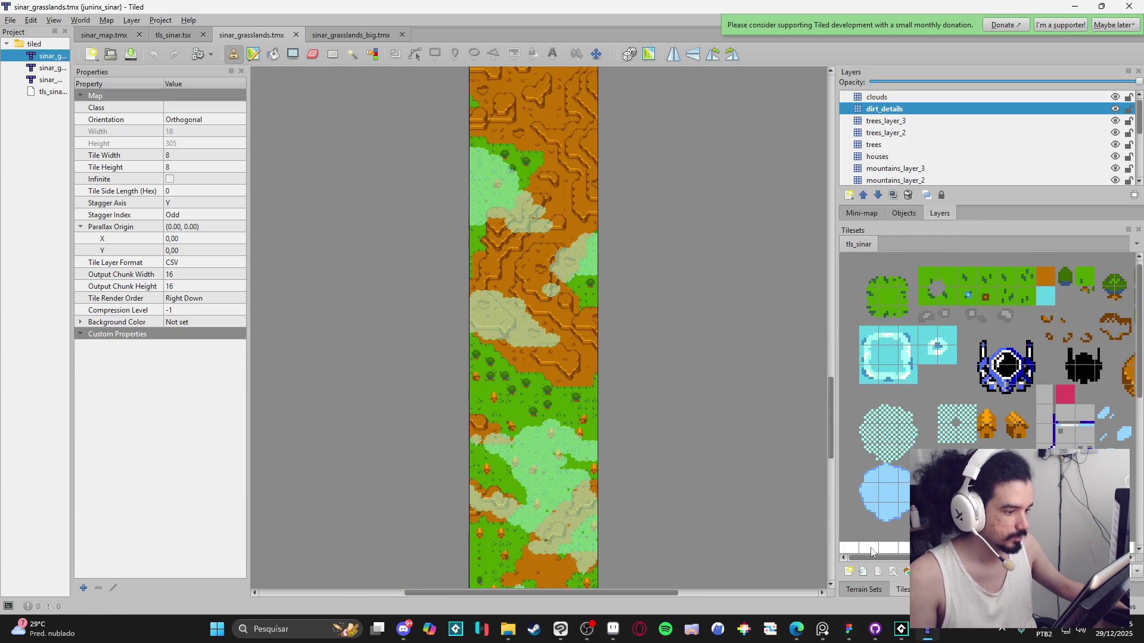
{"action": "left_click", "coordinate": [863, 589]}
{"action": "left_click", "coordinate": [892, 420]}
{"action": "left_click", "coordinate": [882, 431]}
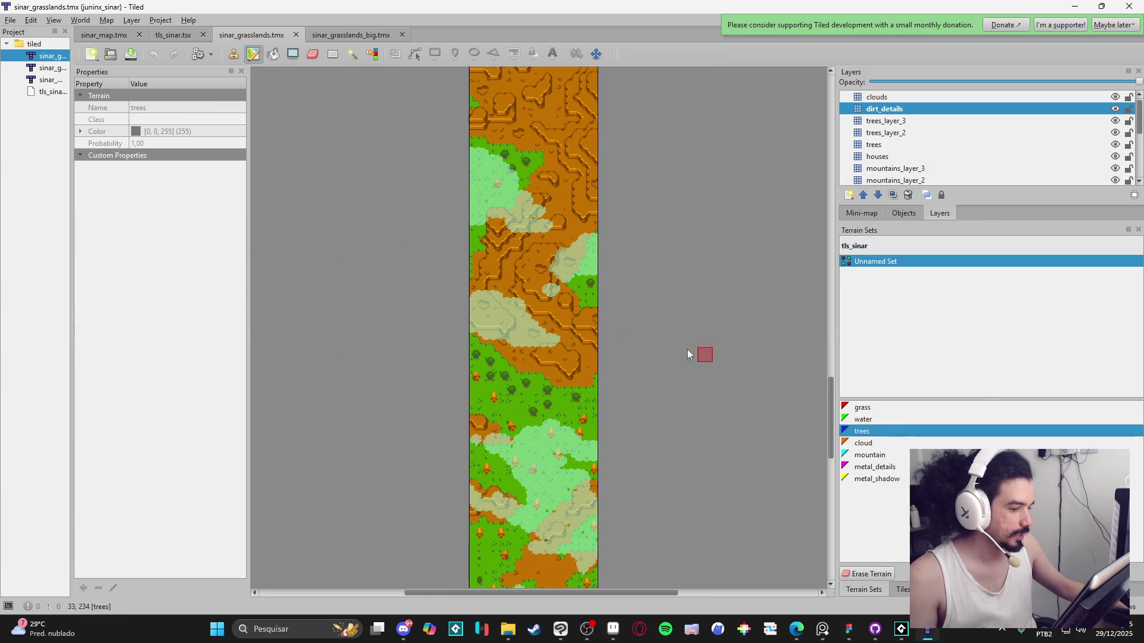
{"action": "mouse_move", "coordinate": [603, 334]}
{"action": "left_mouse_down"}
{"action": "mouse_move", "coordinate": [531, 375]}
{"action": "mouse_move", "coordinate": [499, 456]}
{"action": "left_mouse_up"}
{"action": "scroll", "coordinate": [500, 456], "scroll_direction": "up", "scroll_amount": 5}
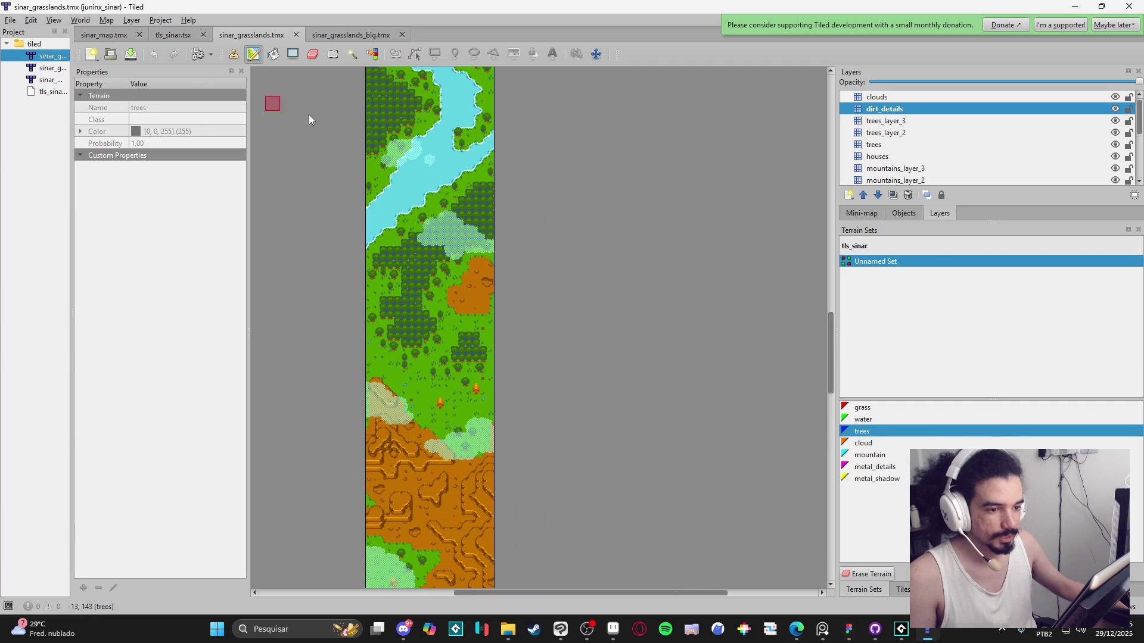
{"action": "left_click", "coordinate": [876, 467]}
{"action": "left_click", "coordinate": [862, 408]}
{"action": "left_click", "coordinate": [877, 429]}
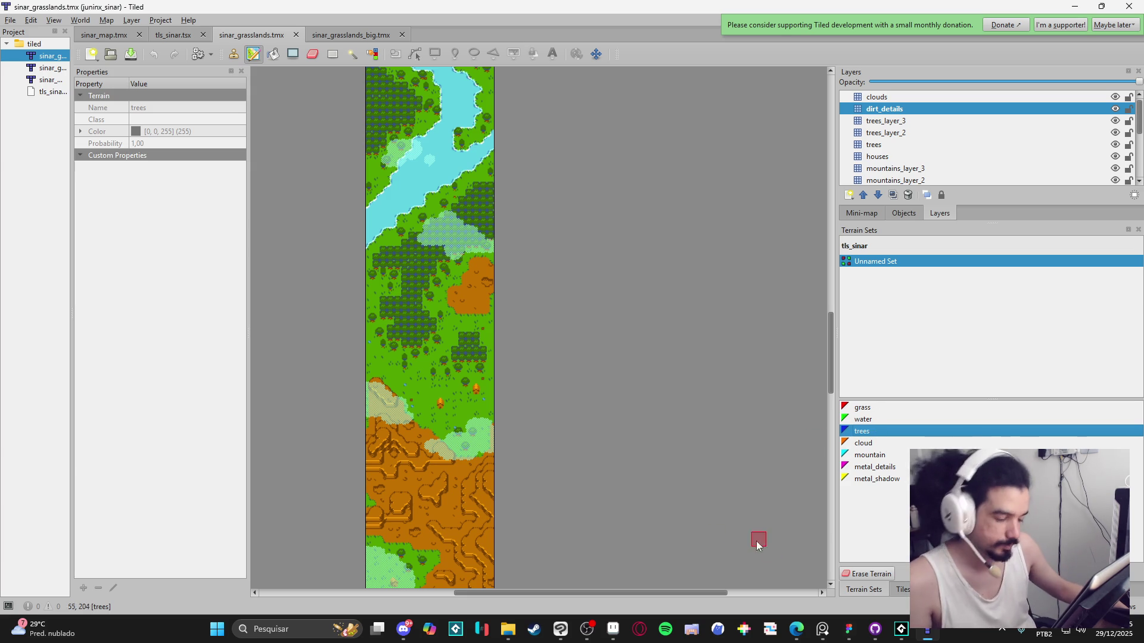
Step: Scroll up and down through the sinar_grasslands map to survey it
{"action": "scroll", "coordinate": [546, 314], "scroll_direction": "down", "scroll_amount": 5}
{"action": "scroll", "coordinate": [552, 529], "scroll_direction": "up", "scroll_amount": 4}
{"action": "scroll", "coordinate": [454, 554], "scroll_direction": "down", "scroll_amount": 3}
{"action": "scroll", "coordinate": [444, 381], "scroll_direction": "down", "scroll_amount": 5}
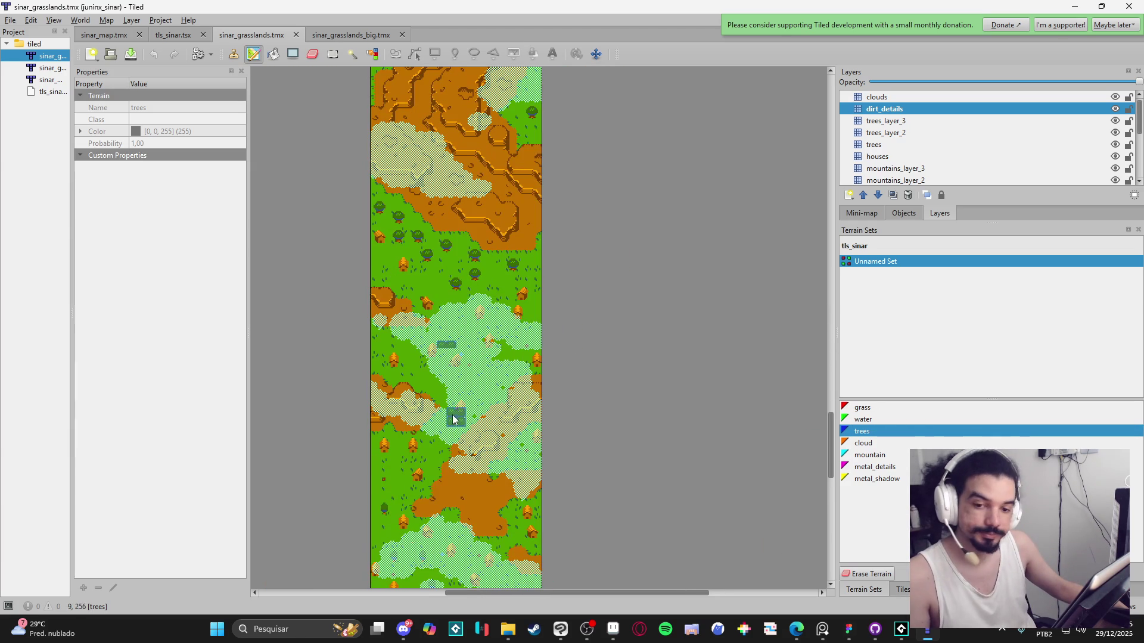
{"action": "scroll", "coordinate": [465, 408], "scroll_direction": "down", "scroll_amount": 10}
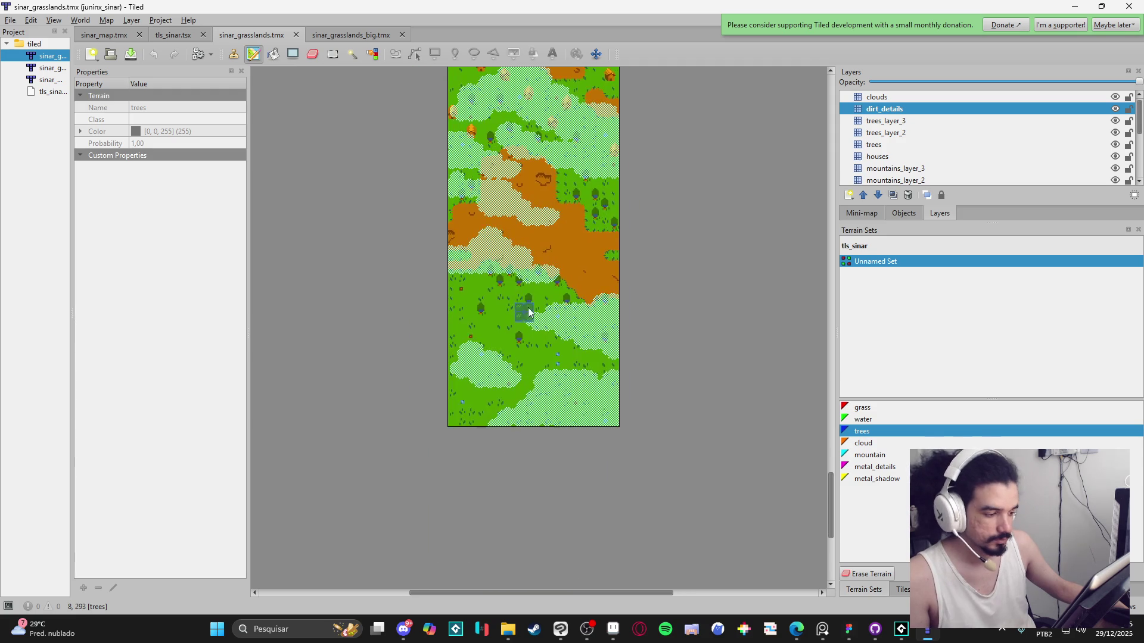
{"action": "scroll", "coordinate": [529, 311], "scroll_direction": "down", "scroll_amount": 1}
{"action": "scroll", "coordinate": [498, 435], "scroll_direction": "up", "scroll_amount": 3}
{"action": "scroll", "coordinate": [519, 437], "scroll_direction": "down", "scroll_amount": 2}
{"action": "scroll", "coordinate": [521, 465], "scroll_direction": "down", "scroll_amount": 1}
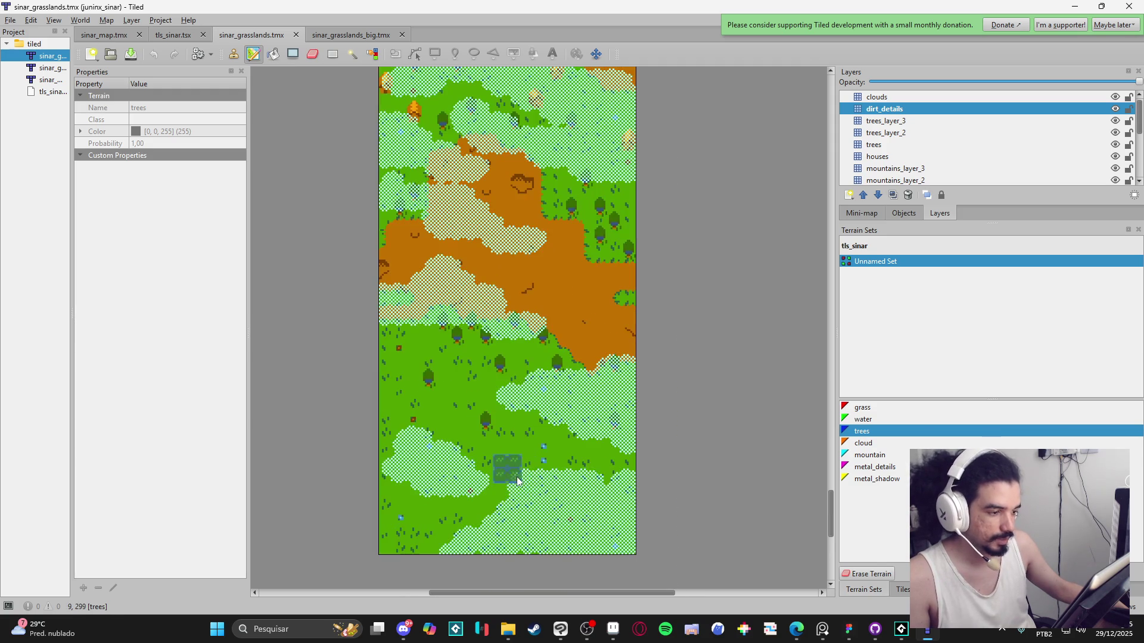
{"action": "scroll", "coordinate": [516, 476], "scroll_direction": "down", "scroll_amount": 2}
{"action": "scroll", "coordinate": [506, 463], "scroll_direction": "up", "scroll_amount": 5}
{"action": "scroll", "coordinate": [206, 41], "scroll_direction": "up", "scroll_amount": 2}
{"action": "scroll", "coordinate": [229, 38], "scroll_direction": "down", "scroll_amount": 2}
{"action": "scroll", "coordinate": [238, 39], "scroll_direction": "up", "scroll_amount": 1}
{"action": "scroll", "coordinate": [247, 39], "scroll_direction": "down", "scroll_amount": 1}
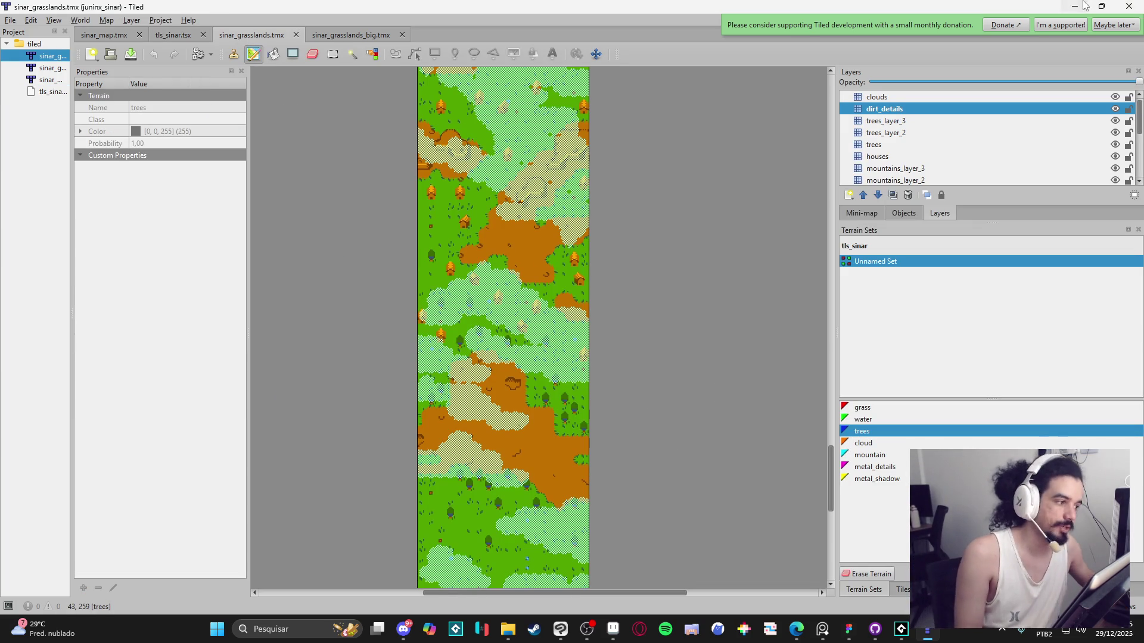
{"action": "key", "text": "alt+Tab"}
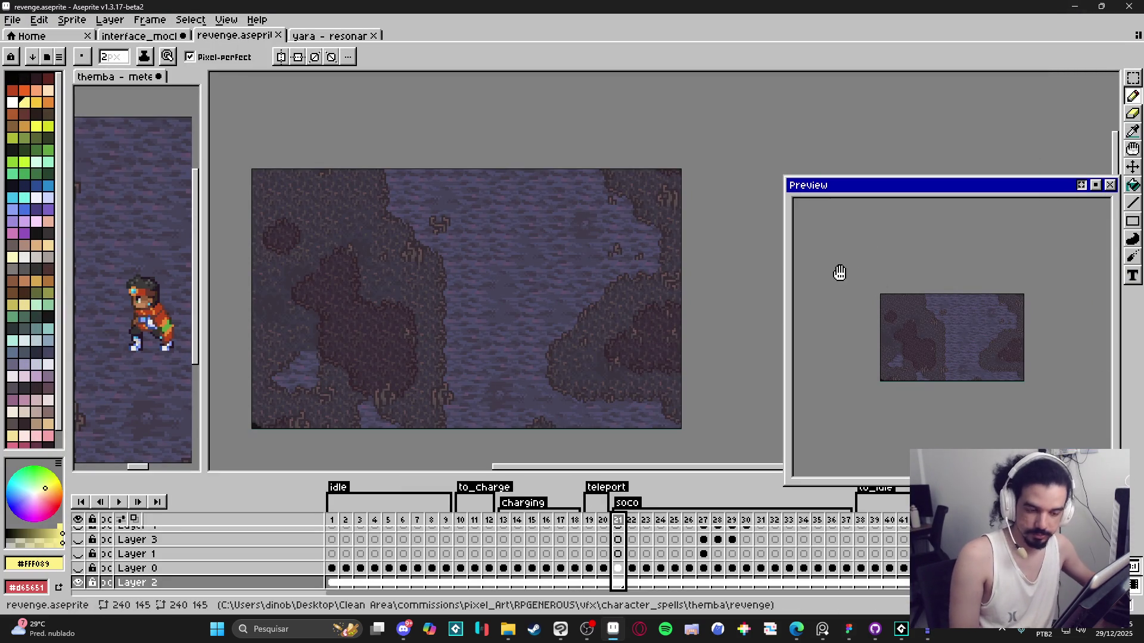
Step: Pan and zoom the revenge sprite on the Aseprite canvas
{"action": "mouse_move", "coordinate": [454, 303]}
{"action": "left_mouse_down"}
{"action": "mouse_move", "coordinate": [431, 325]}
{"action": "mouse_move", "coordinate": [500, 253]}
{"action": "mouse_move", "coordinate": [517, 263]}
{"action": "left_mouse_up"}
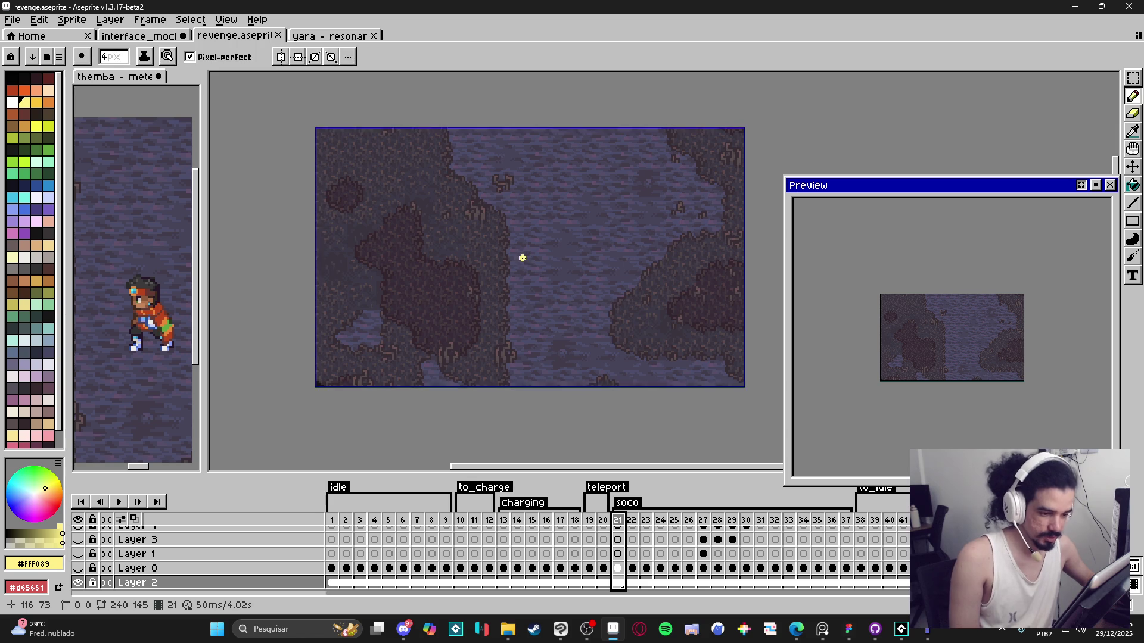
{"action": "scroll", "coordinate": [518, 261], "scroll_direction": "up", "scroll_amount": 1}
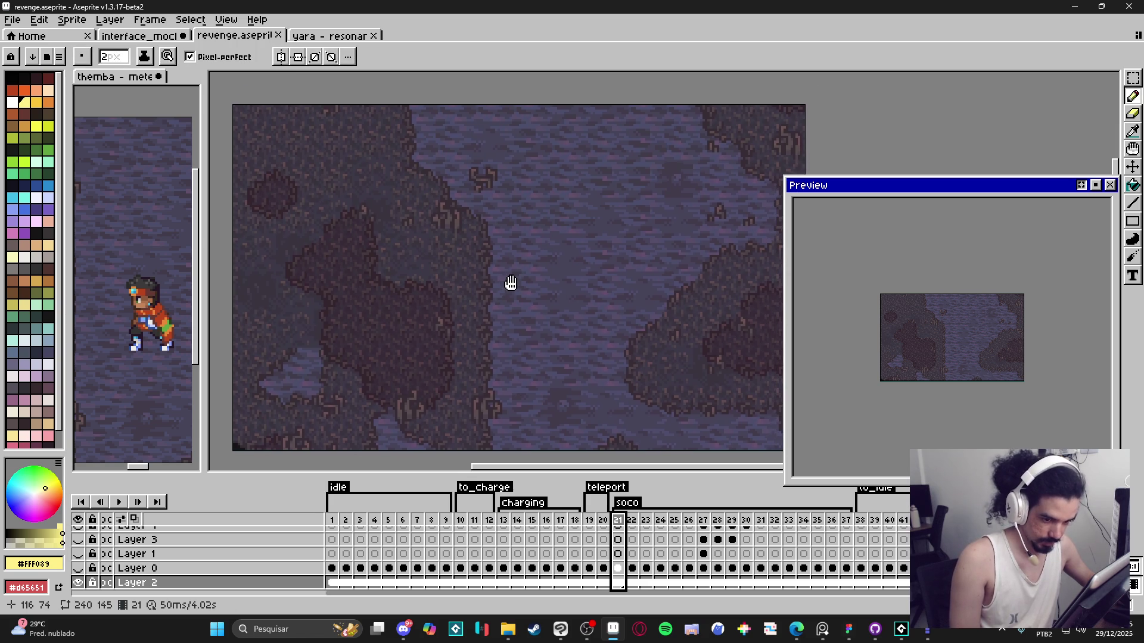
{"action": "scroll", "coordinate": [513, 282], "scroll_direction": "down", "scroll_amount": 1}
{"action": "scroll", "coordinate": [514, 283], "scroll_direction": "up", "scroll_amount": 1}
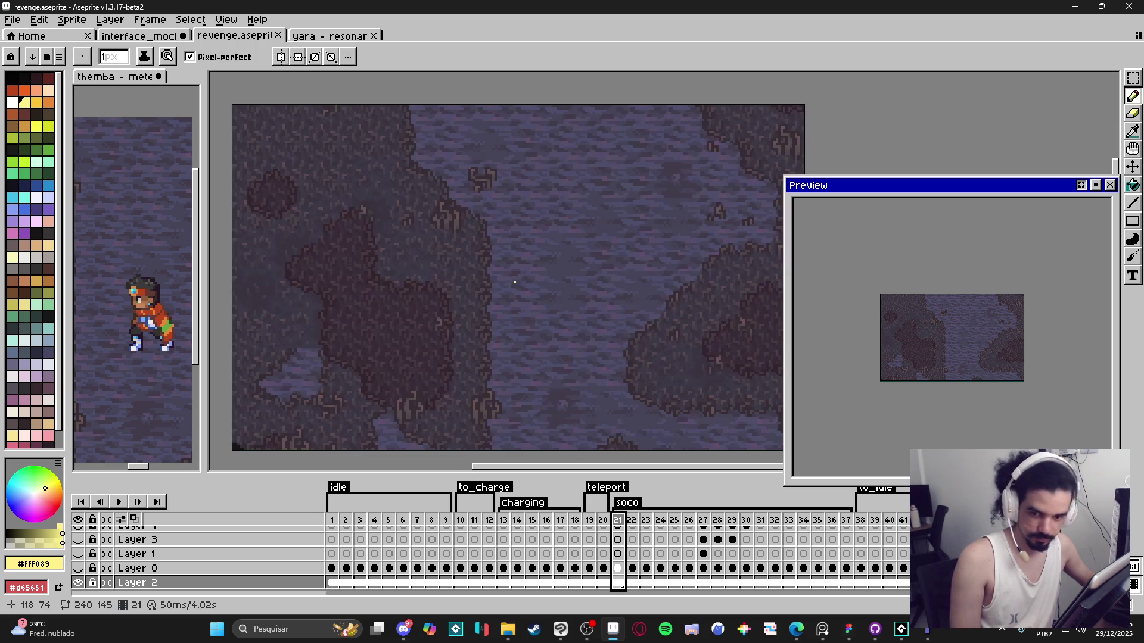
Step: Open the 'yara - resonant spear' animation, enlarging and centring it in the Preview window
{"action": "left_click", "coordinate": [316, 36]}
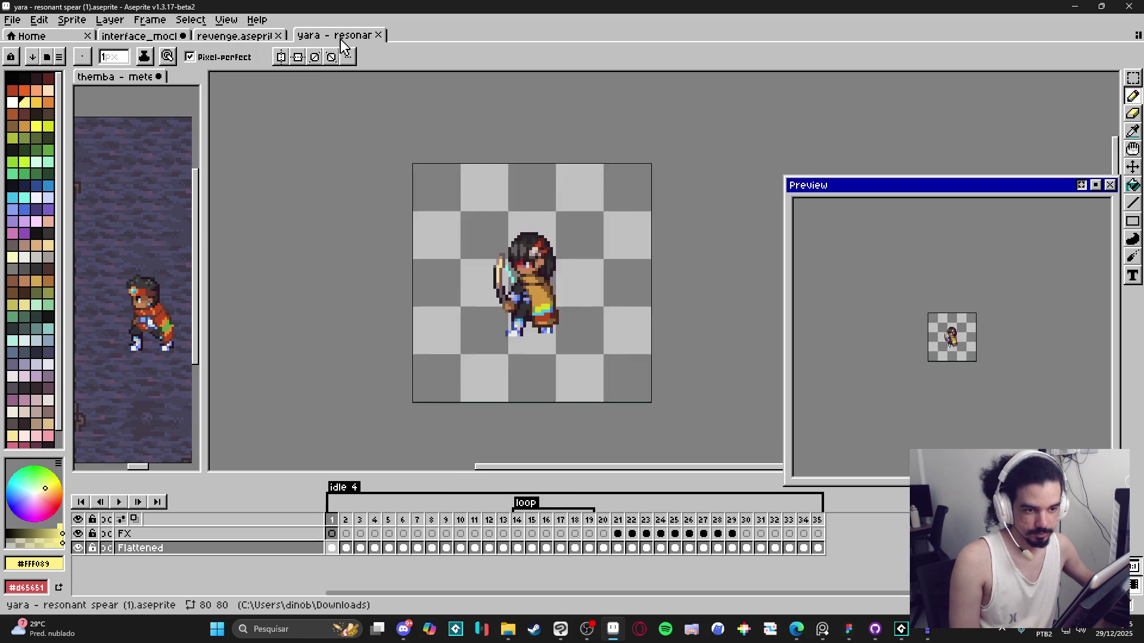
{"action": "scroll", "coordinate": [917, 357], "scroll_direction": "up", "scroll_amount": 2}
{"action": "left_click_drag", "start_coordinate": [945, 365], "coordinate": [960, 401]}
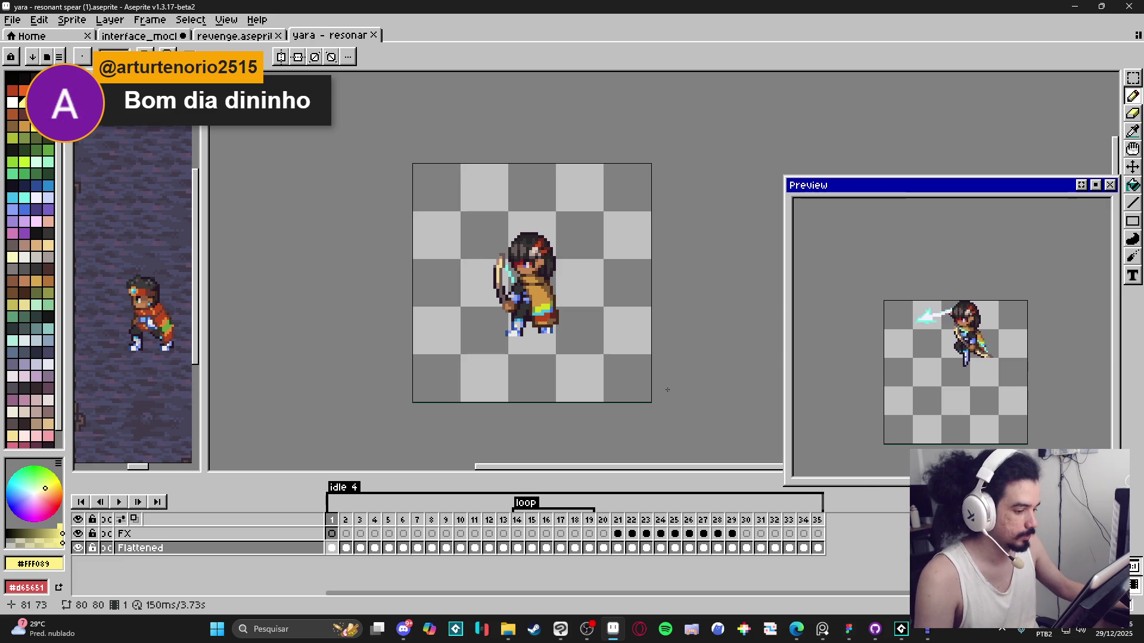
{"action": "left_click", "coordinate": [929, 632]}
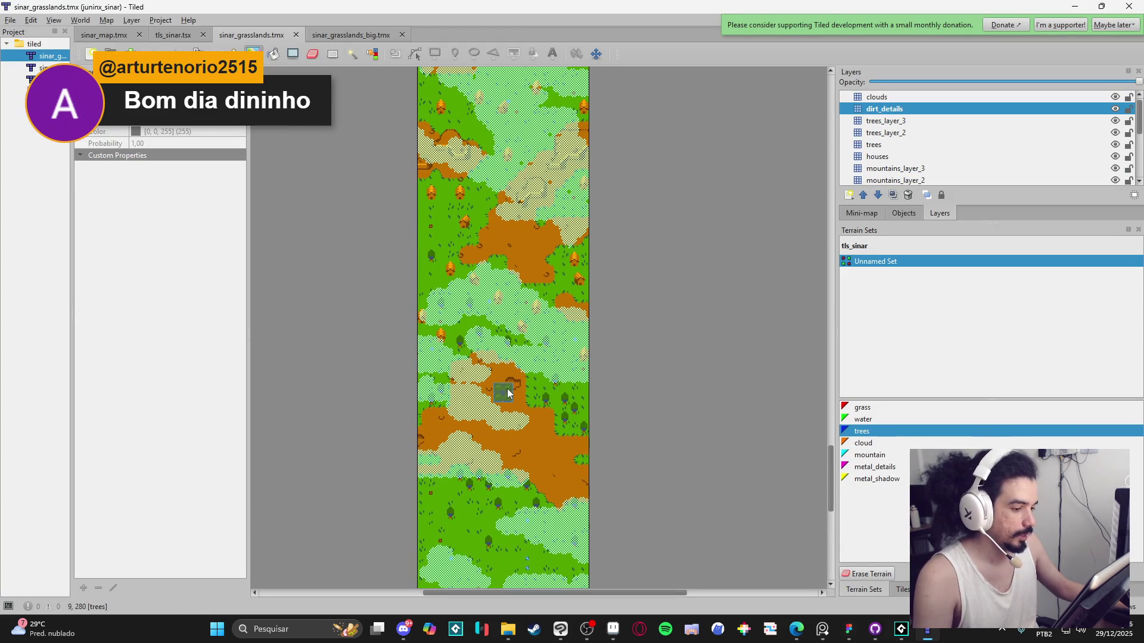
Step: Scroll the sinar_grasslands map to its top edge and zoom in on the grey metal section
{"action": "scroll", "coordinate": [506, 388], "scroll_direction": "down", "scroll_amount": 3}
{"action": "scroll", "coordinate": [533, 169], "scroll_direction": "up", "scroll_amount": 20}
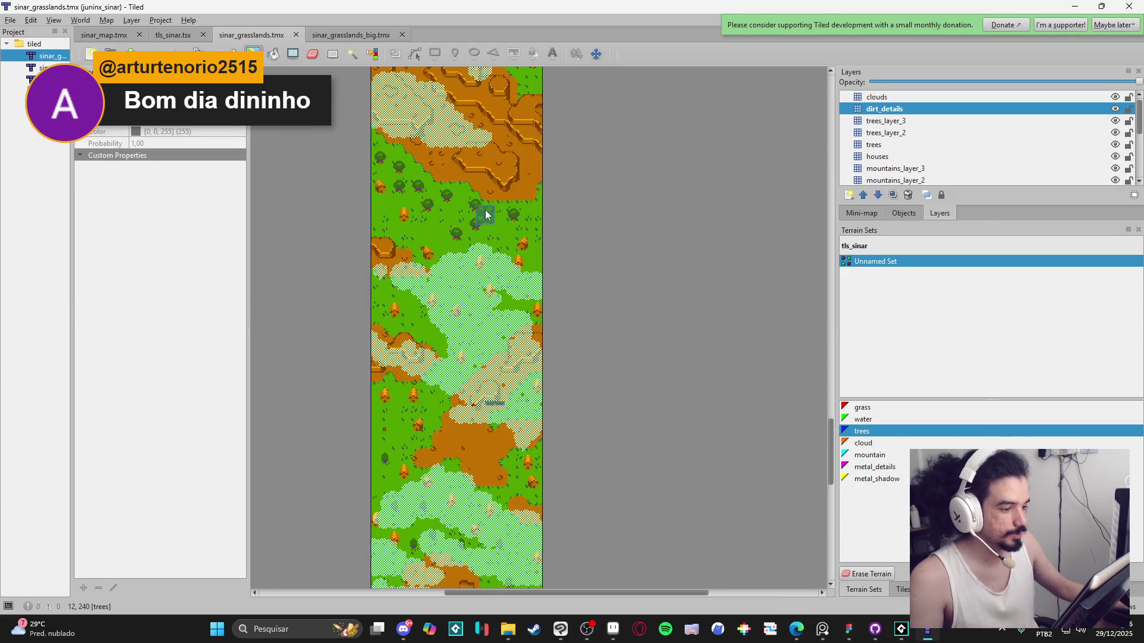
{"action": "scroll", "coordinate": [569, 443], "scroll_direction": "up", "scroll_amount": 15}
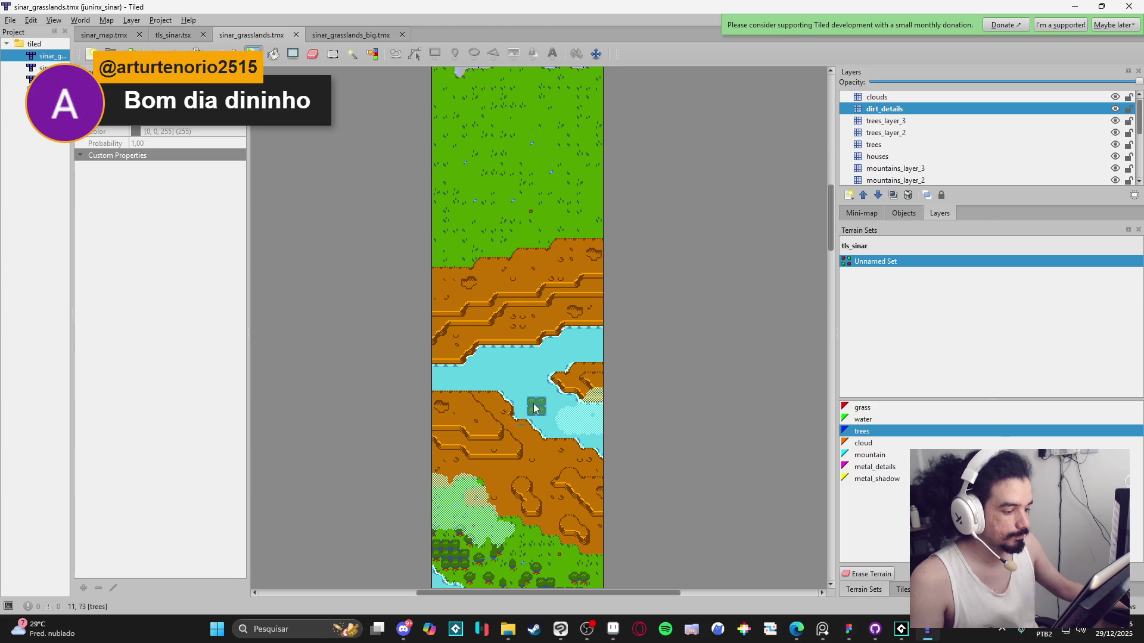
{"action": "scroll", "coordinate": [534, 204], "scroll_direction": "up", "scroll_amount": 10}
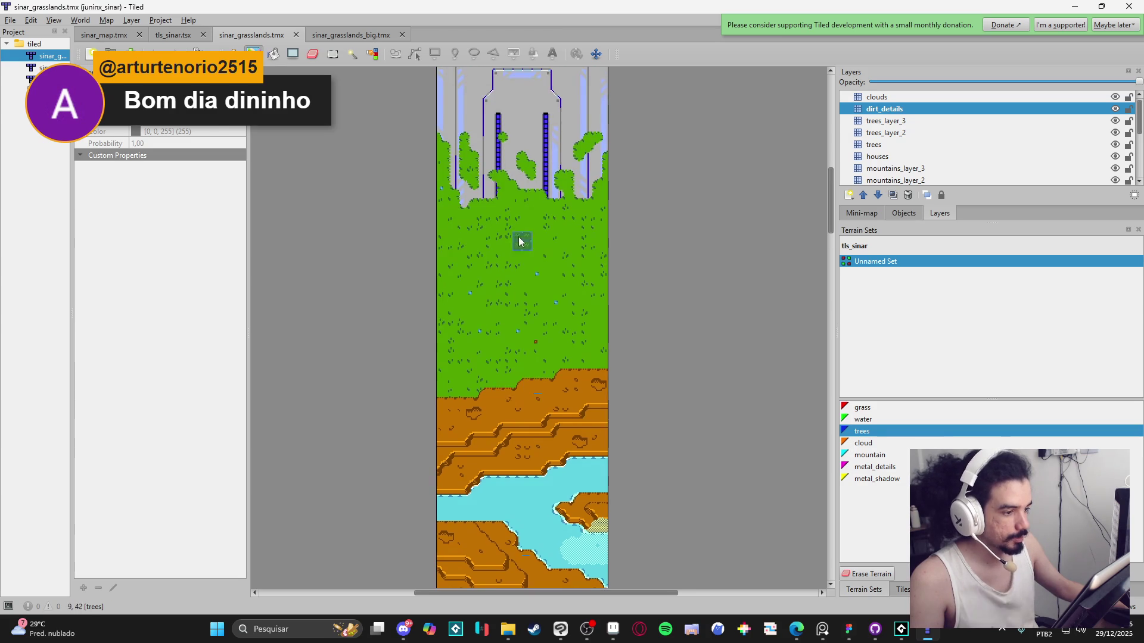
{"action": "scroll", "coordinate": [507, 381], "scroll_direction": "up", "scroll_amount": 2}
{"action": "scroll", "coordinate": [507, 391], "scroll_direction": "down", "scroll_amount": 1}
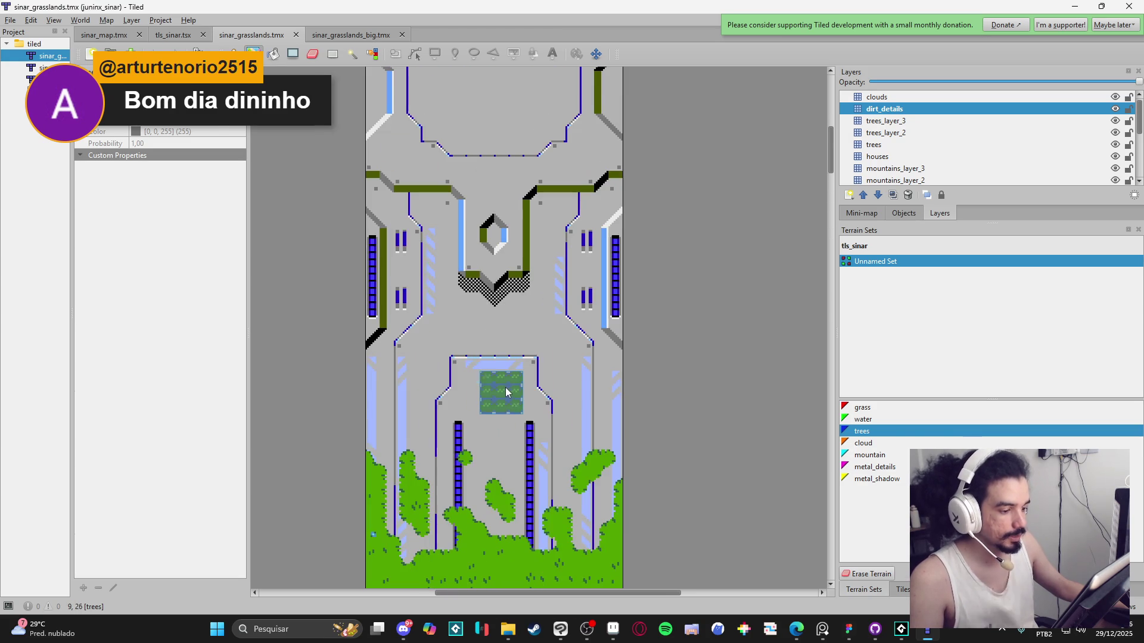
{"action": "scroll", "coordinate": [507, 400], "scroll_direction": "down", "scroll_amount": 1}
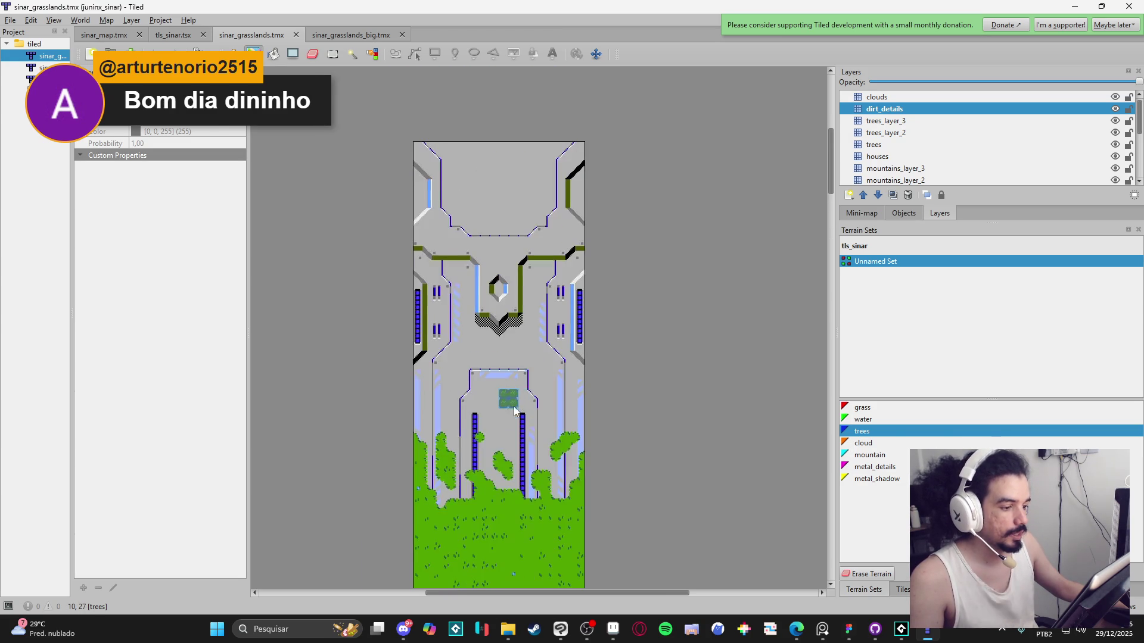
{"action": "scroll", "coordinate": [513, 381], "scroll_direction": "up", "scroll_amount": 1}
{"action": "left_click_drag", "start_coordinate": [522, 357], "coordinate": [542, 454]}
{"action": "scroll", "coordinate": [569, 268], "scroll_direction": "down", "scroll_amount": 3}
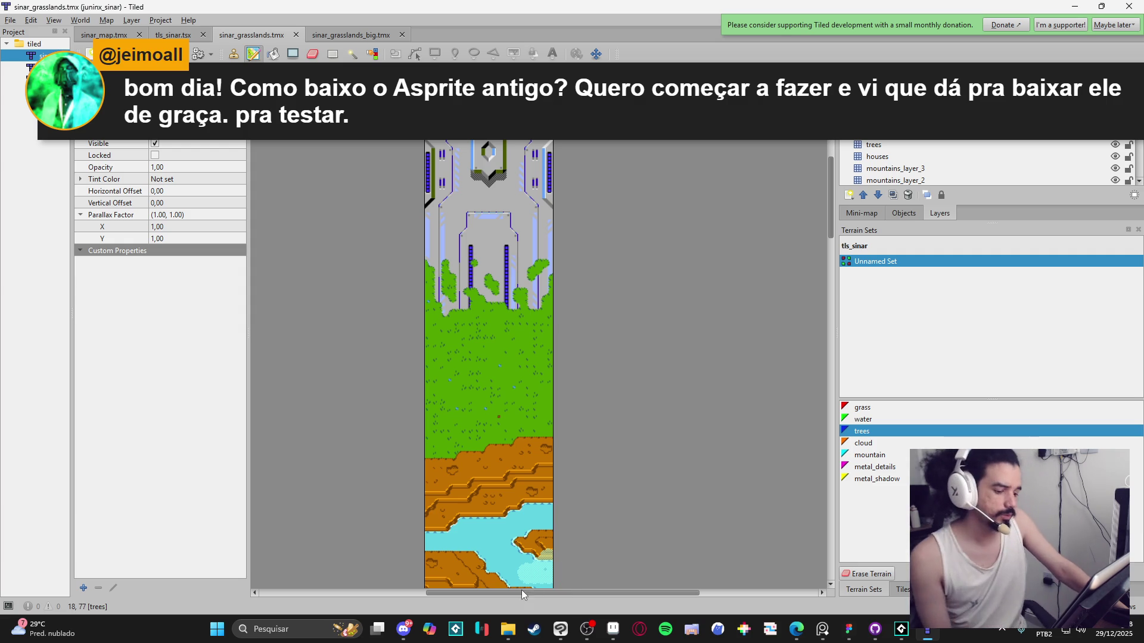
Step: Zoom into the map's metal area, then switch to the Edge new tab
{"action": "mouse_move", "coordinate": [522, 632]}
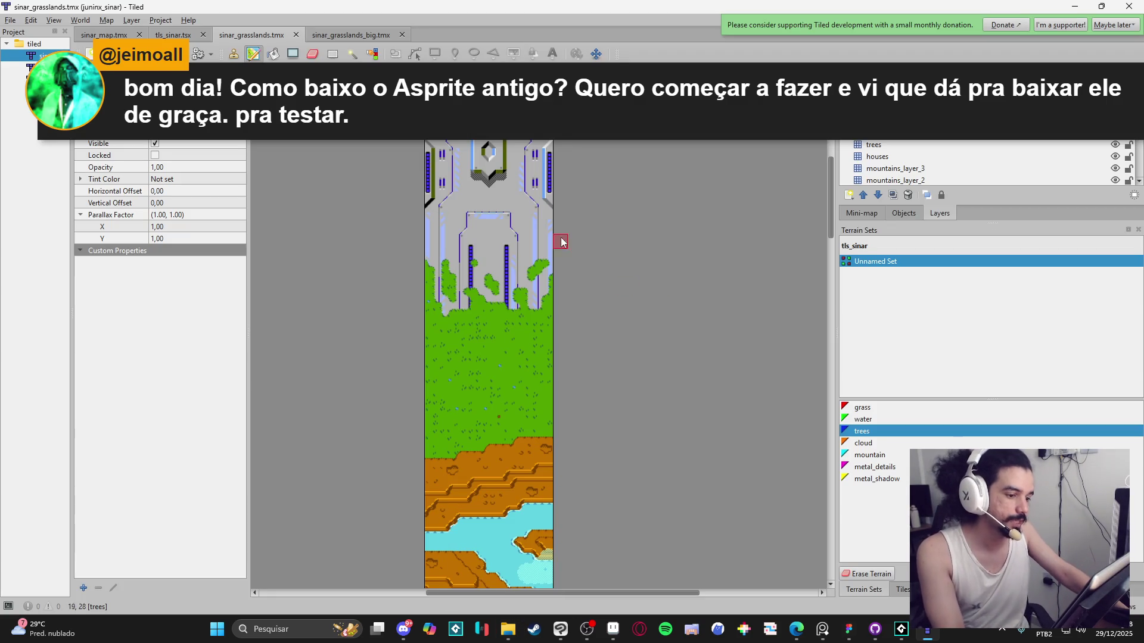
{"action": "scroll", "coordinate": [581, 263], "scroll_direction": "up", "scroll_amount": 5, "text": "ctrl"}
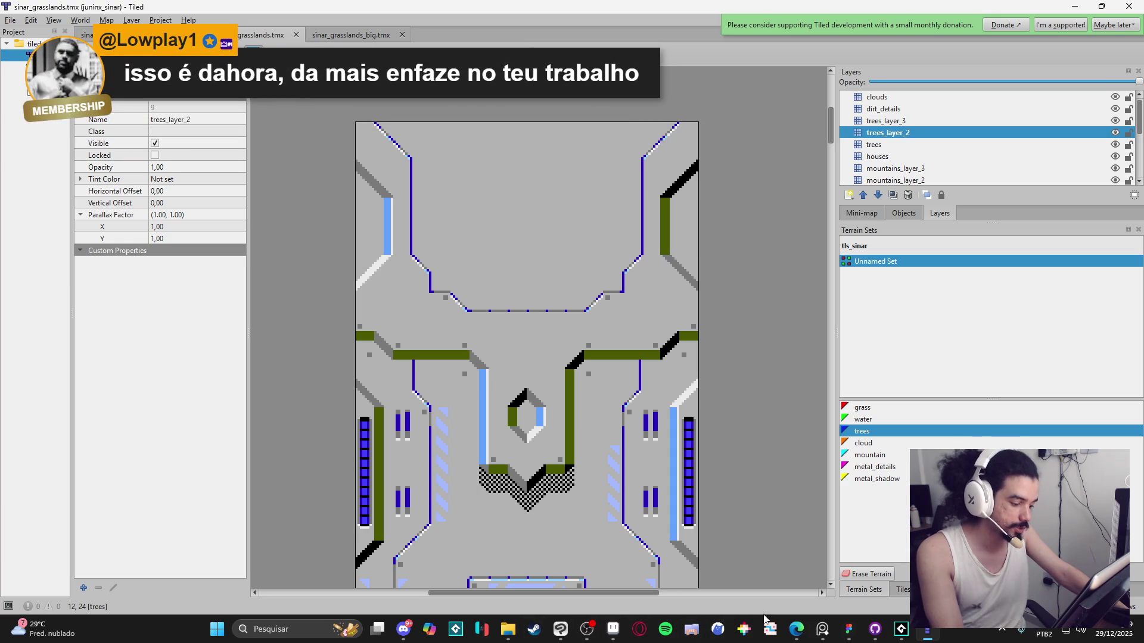
{"action": "mouse_move", "coordinate": [799, 632]}
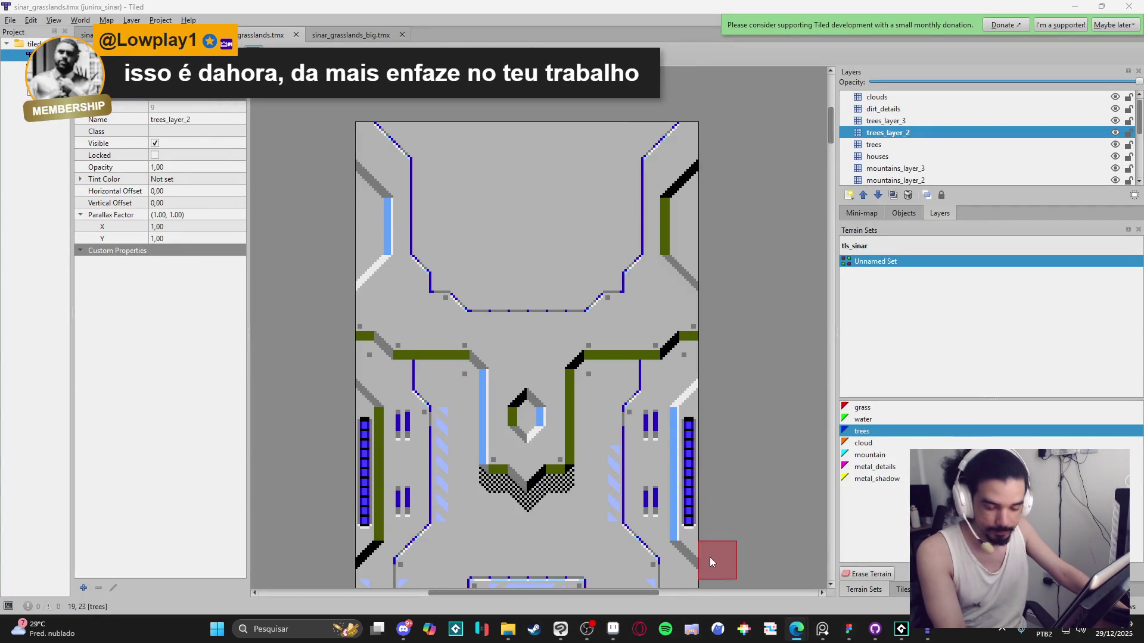
{"action": "mouse_move", "coordinate": [802, 564]}
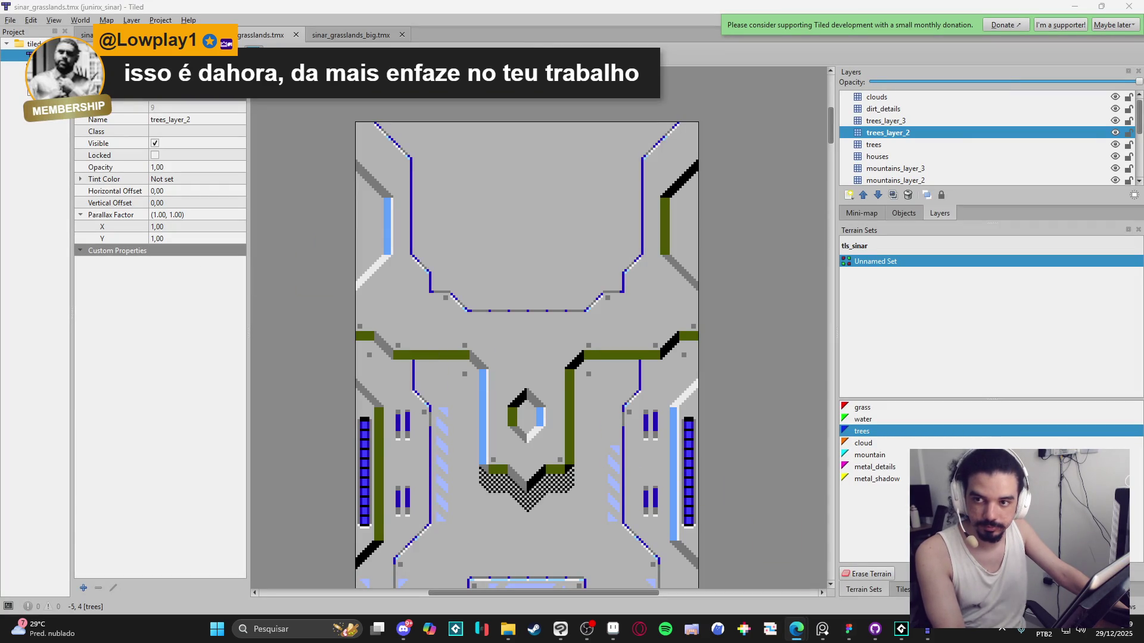
{"action": "key", "text": "alt+Tab"}
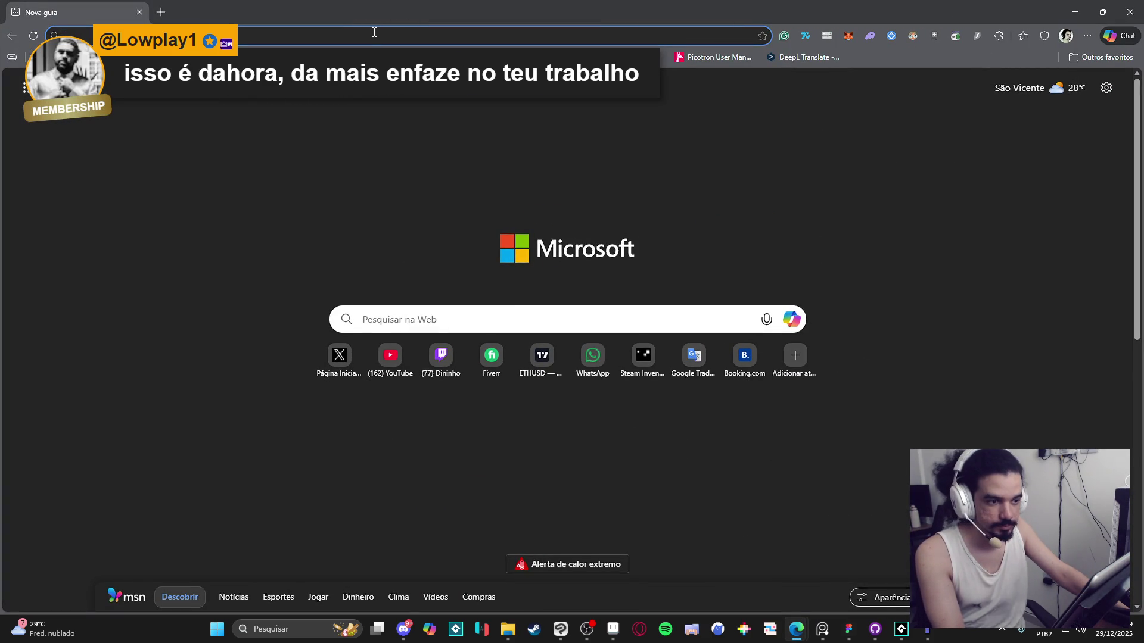
Step: Load libresprite.github.io/#!/downloads and scroll over its Windows, Linux, macOS and source downloads
{"action": "type", "text": "libresprite"}
{"action": "key", "text": "Return"}
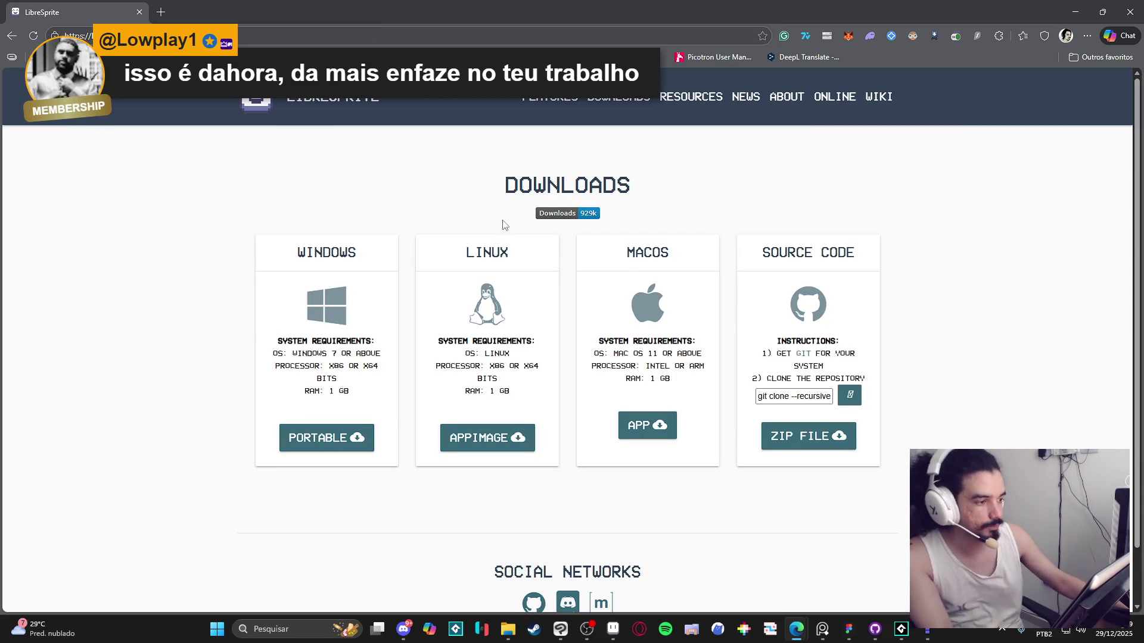
{"action": "scroll", "coordinate": [277, 441], "scroll_direction": "down", "scroll_amount": 1}
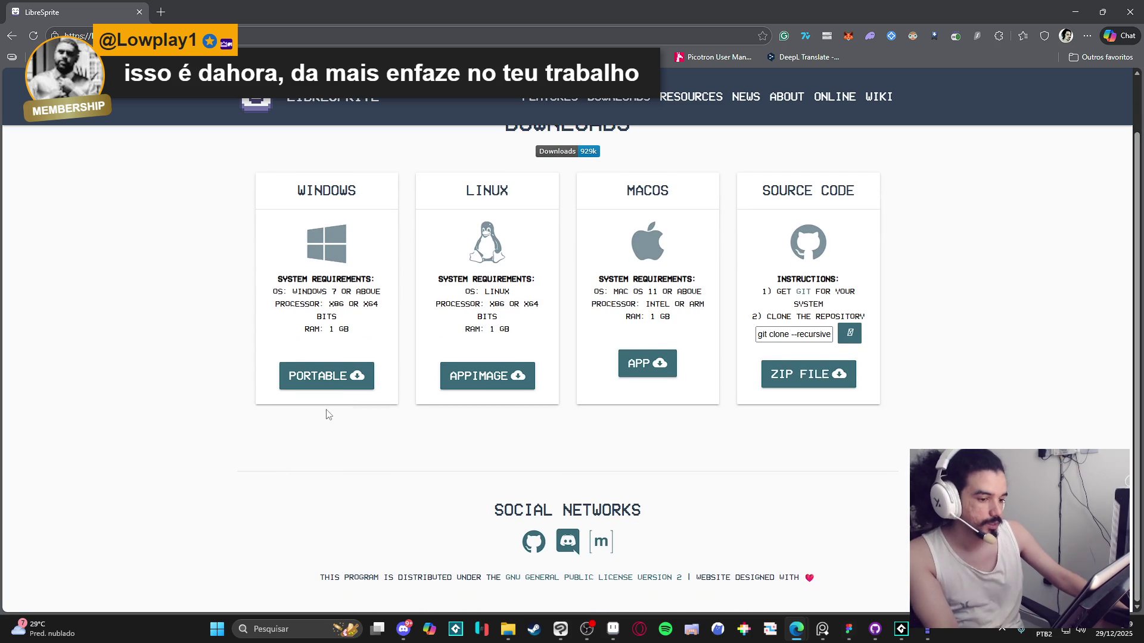
{"action": "scroll", "coordinate": [369, 393], "scroll_direction": "up", "scroll_amount": 1}
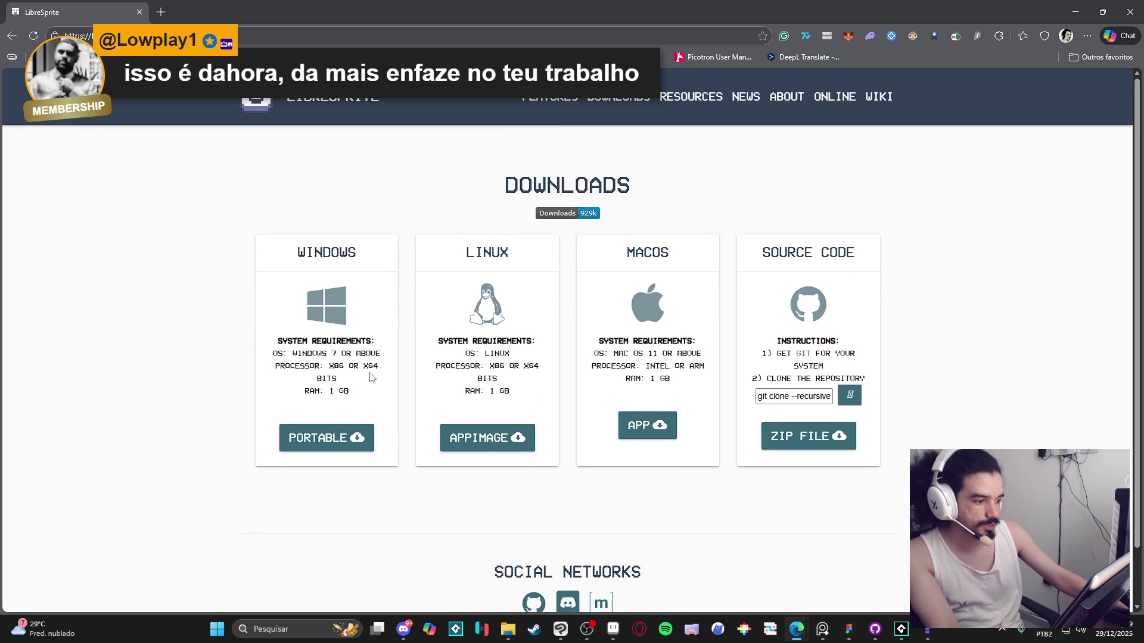
{"action": "left_click", "coordinate": [167, 36]}
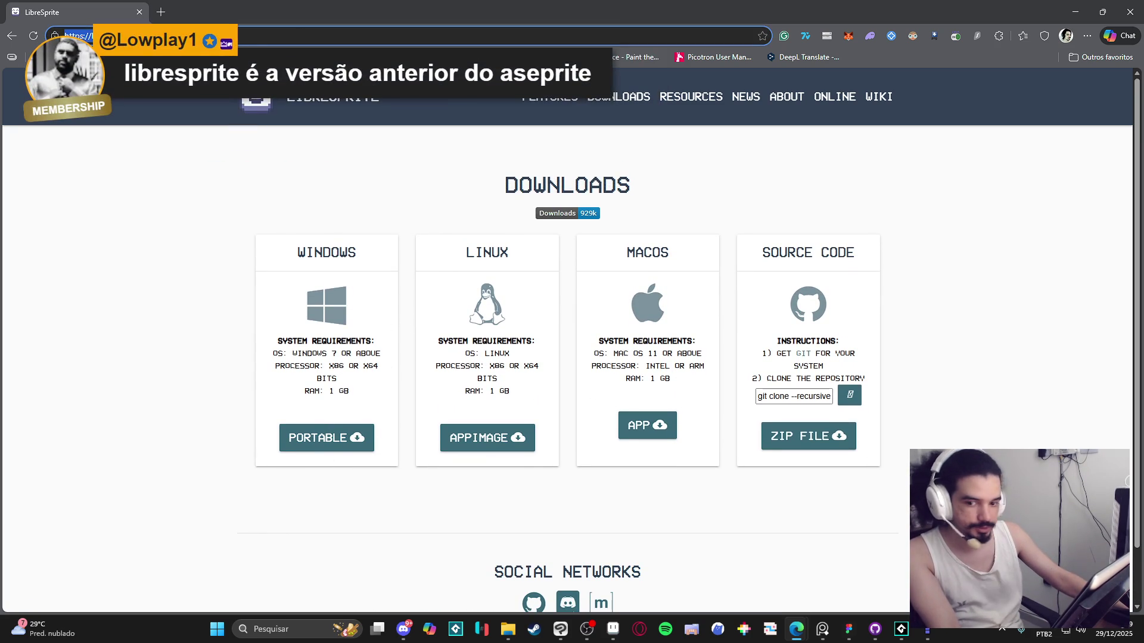
{"action": "key", "text": "alt+Tab"}
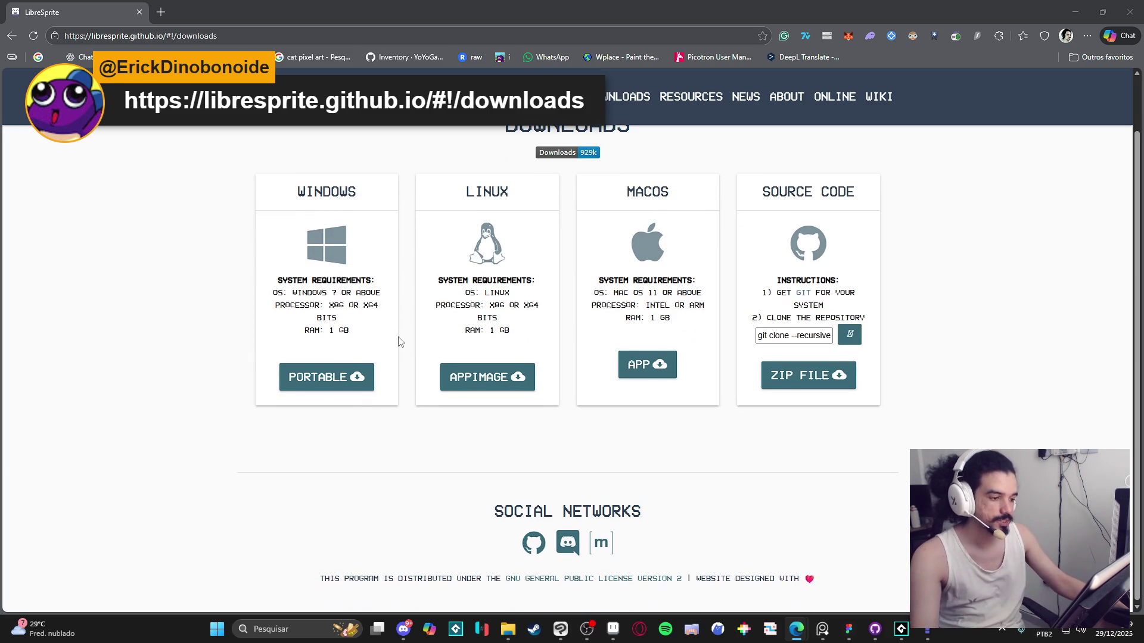
{"action": "scroll", "coordinate": [396, 360], "scroll_direction": "down", "scroll_amount": 1}
{"action": "scroll", "coordinate": [396, 362], "scroll_direction": "up", "scroll_amount": 1}
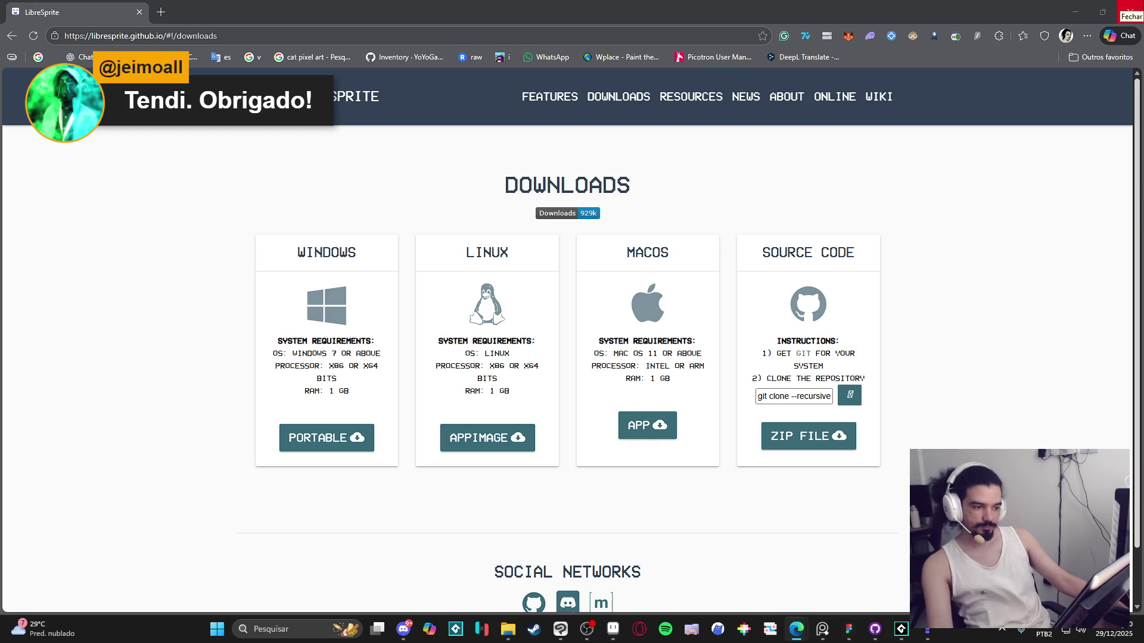
Step: Close Edge, scroll sinar_grasslands.tmx top to bottom, then open sinar_grasslands_big.tmx
{"action": "left_click", "coordinate": [1130, 7]}
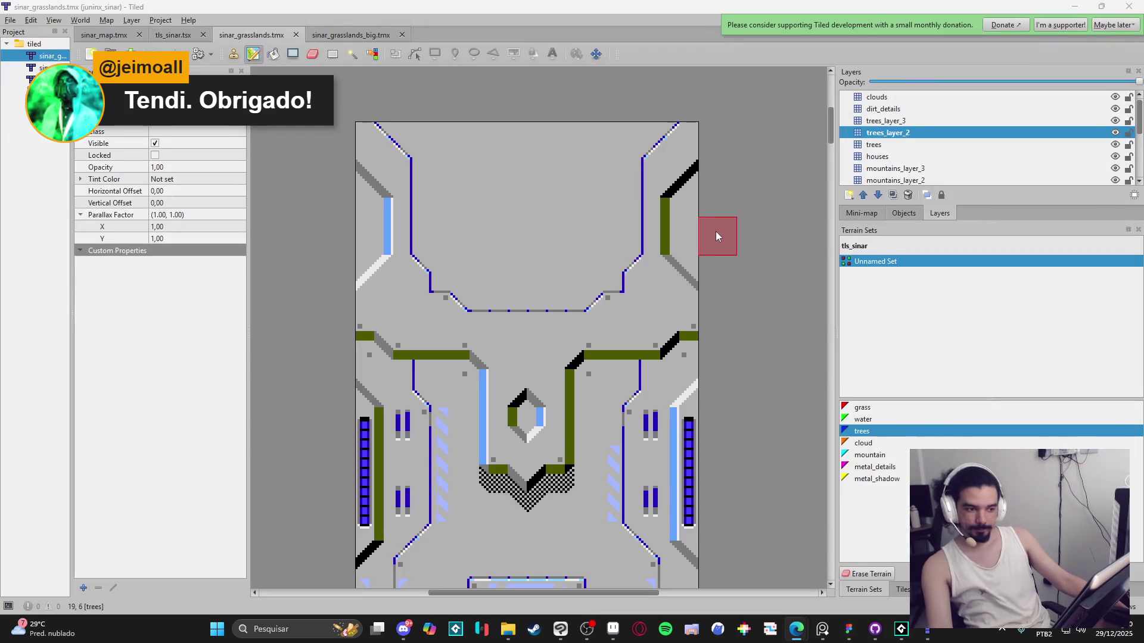
{"action": "scroll", "coordinate": [638, 248], "scroll_direction": "down", "scroll_amount": 4}
{"action": "scroll", "coordinate": [638, 247], "scroll_direction": "down", "scroll_amount": 15}
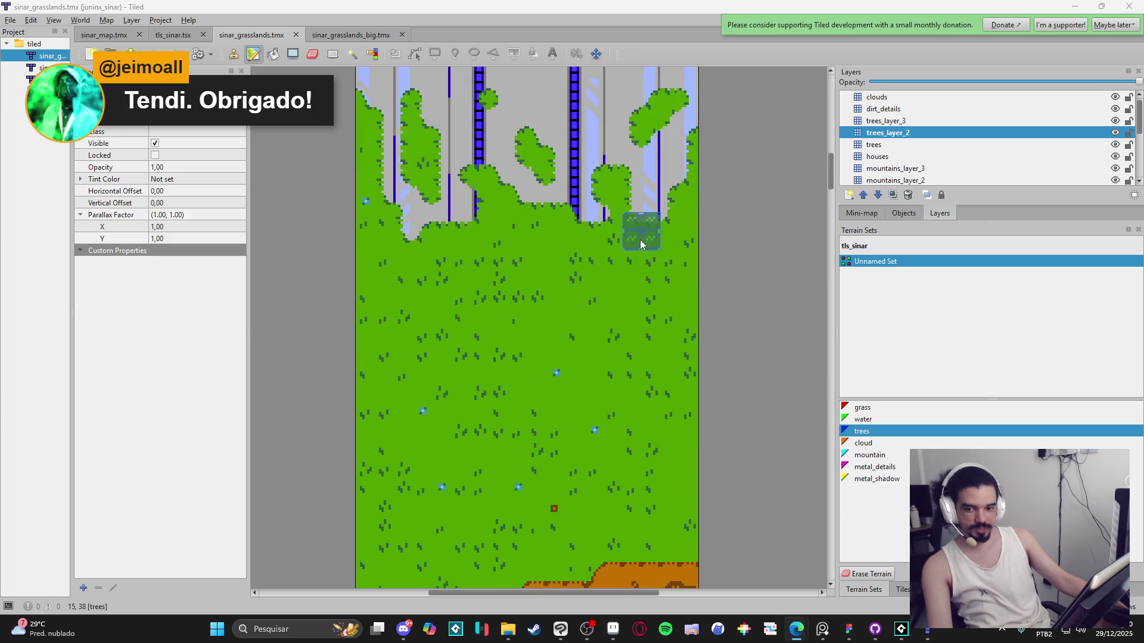
{"action": "scroll", "coordinate": [641, 241], "scroll_direction": "down", "scroll_amount": 15}
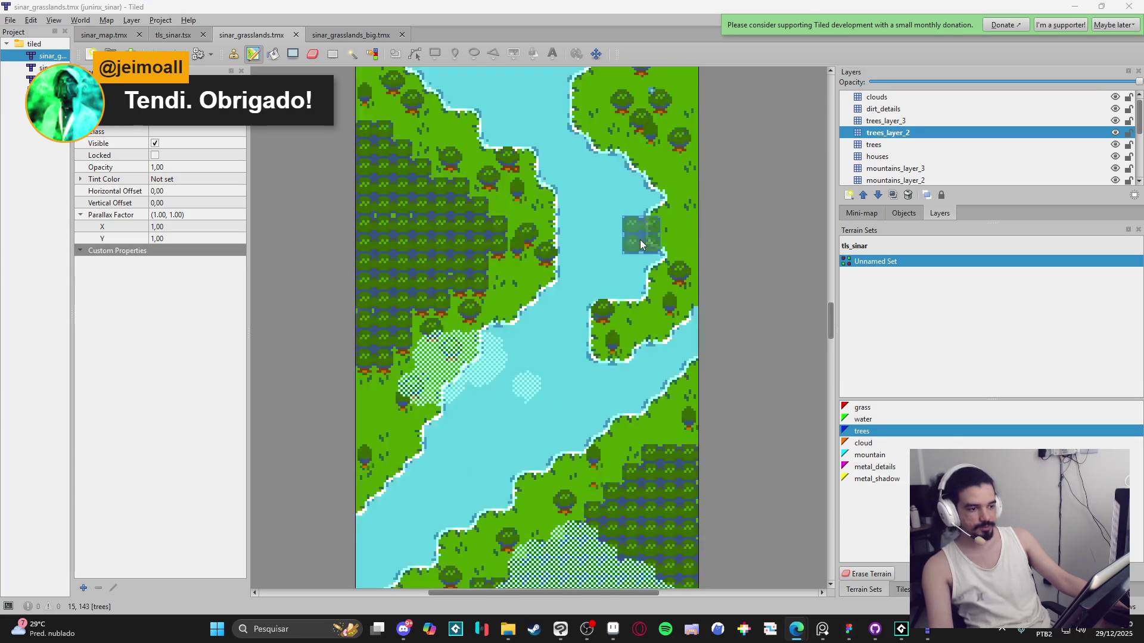
{"action": "scroll", "coordinate": [641, 240], "scroll_direction": "down", "scroll_amount": 10}
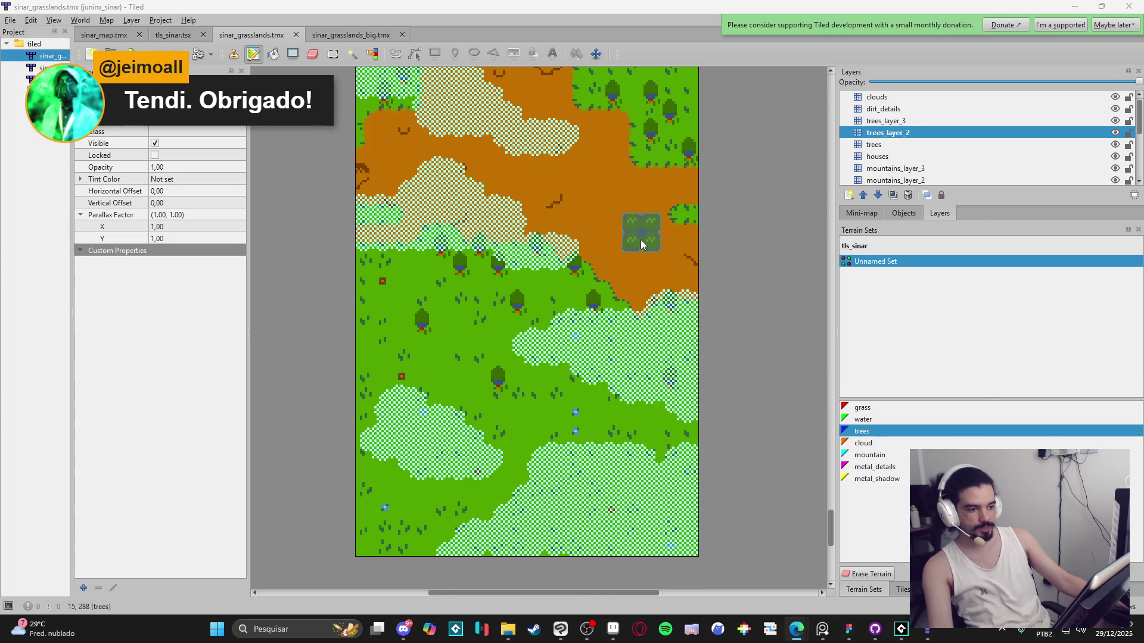
{"action": "scroll", "coordinate": [530, 313], "scroll_direction": "up", "scroll_amount": 3}
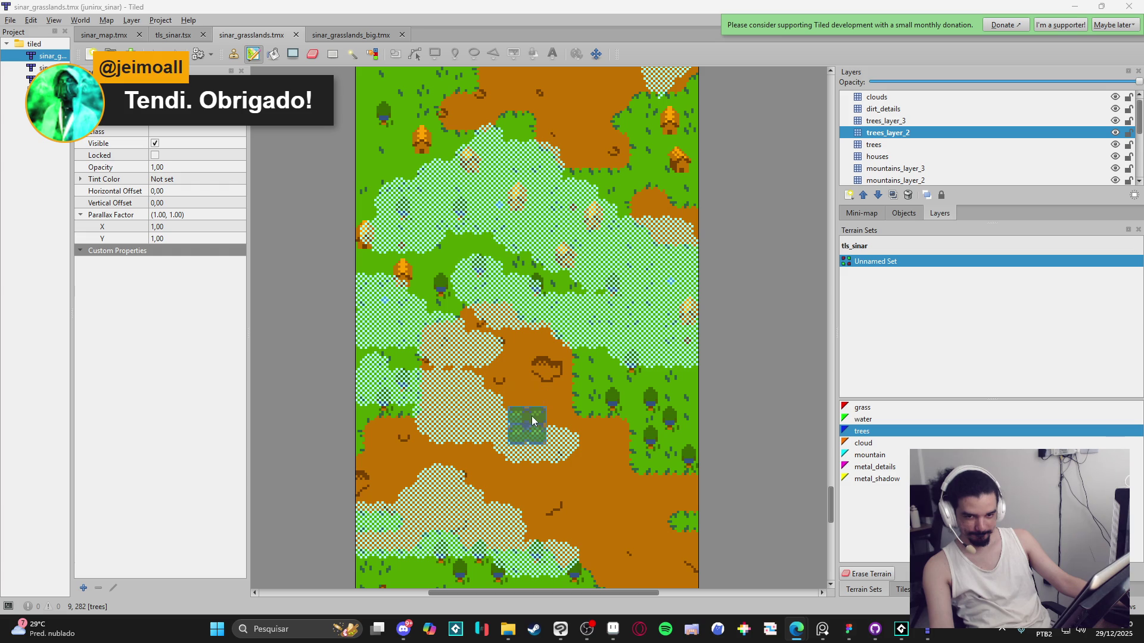
{"action": "left_click", "coordinate": [342, 34]}
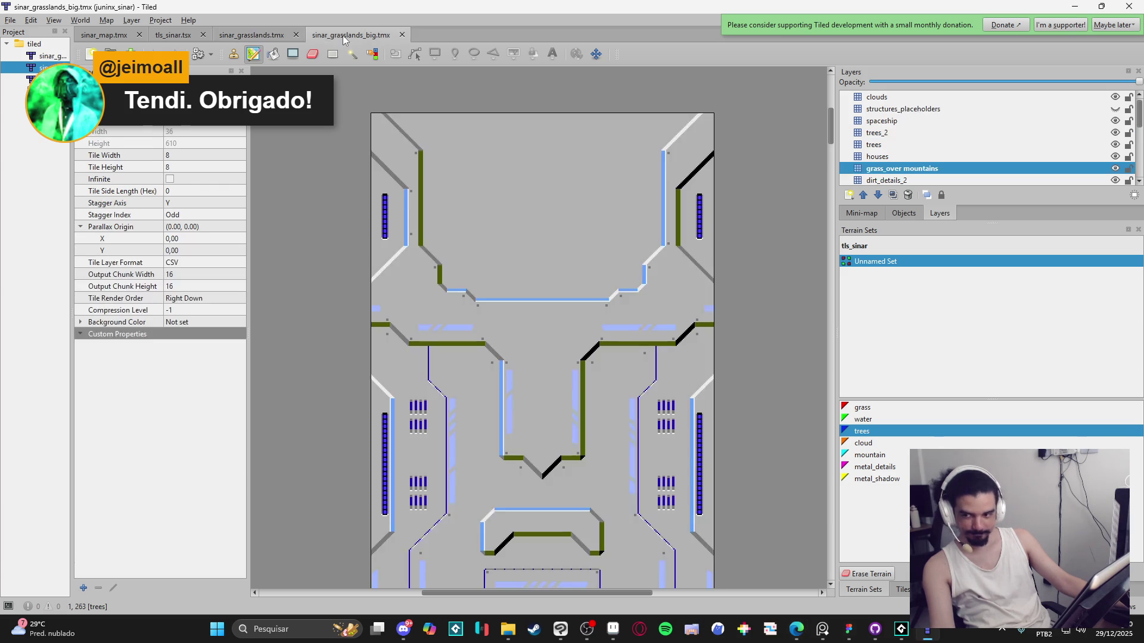
{"action": "left_click", "coordinate": [260, 35]}
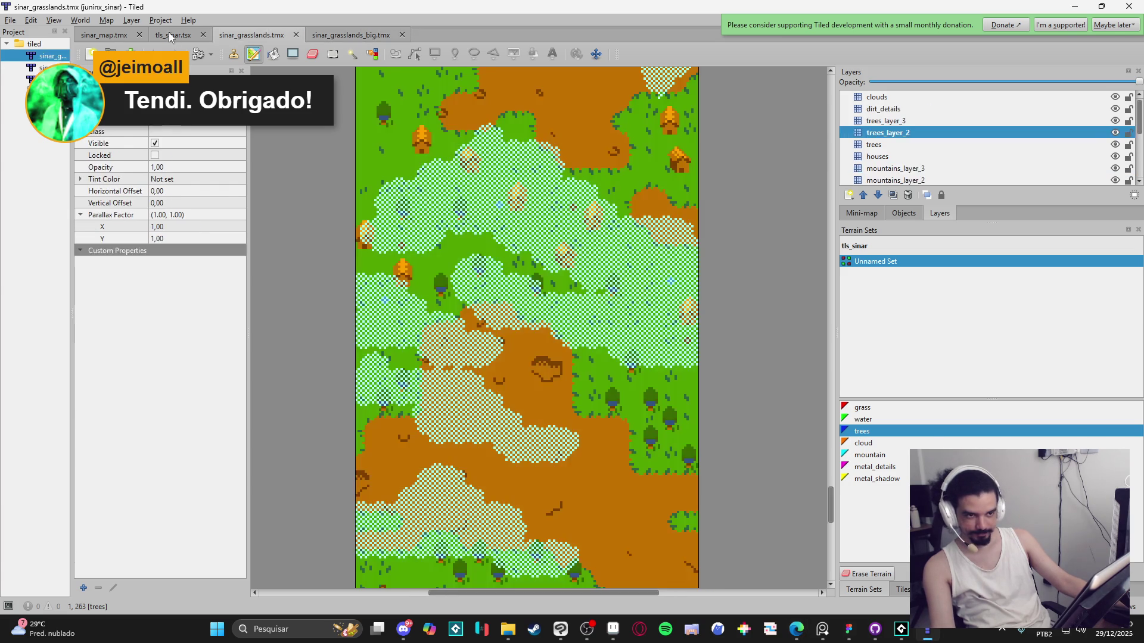
{"action": "left_click", "coordinate": [173, 35]}
{"action": "left_click", "coordinate": [126, 36]}
{"action": "left_click", "coordinate": [254, 36]}
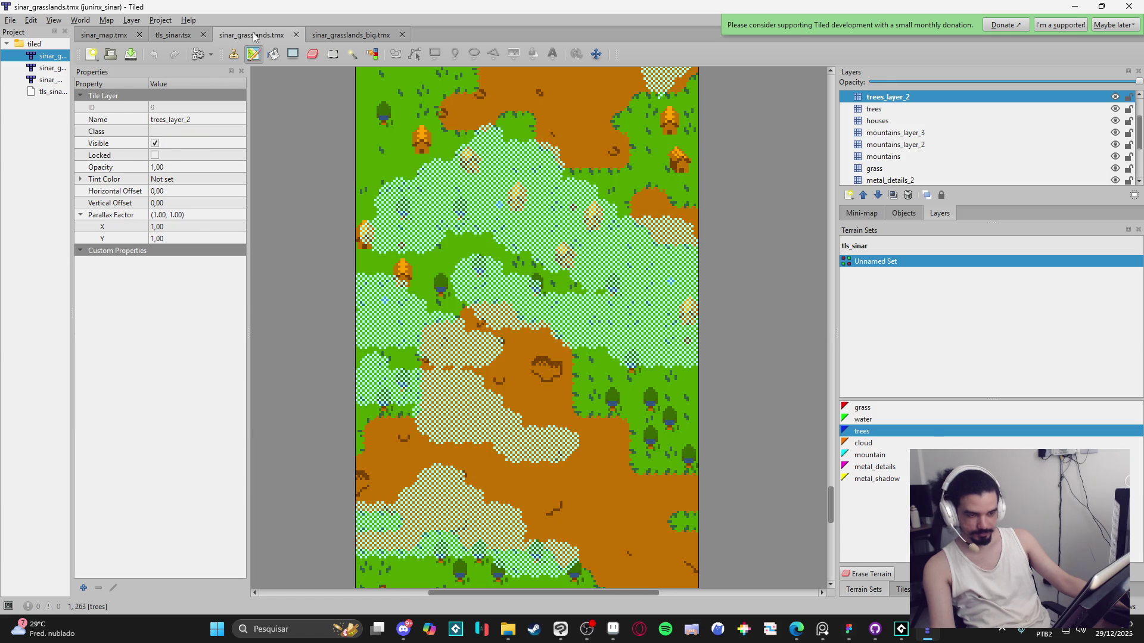
{"action": "left_click", "coordinate": [335, 36]}
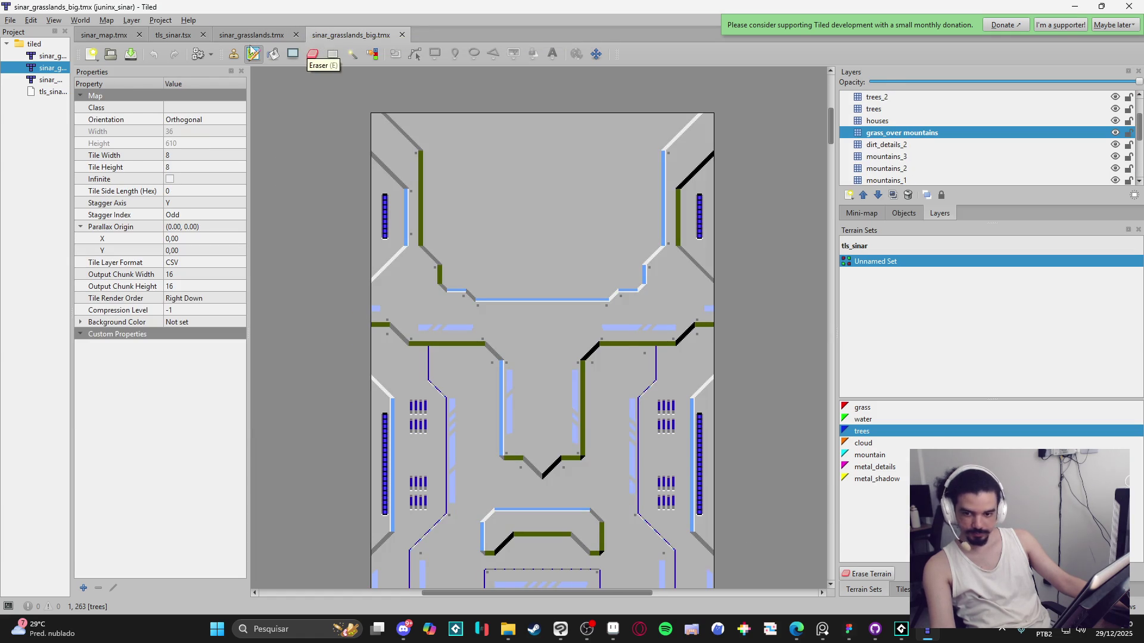
{"action": "key", "text": "alt+Tab"}
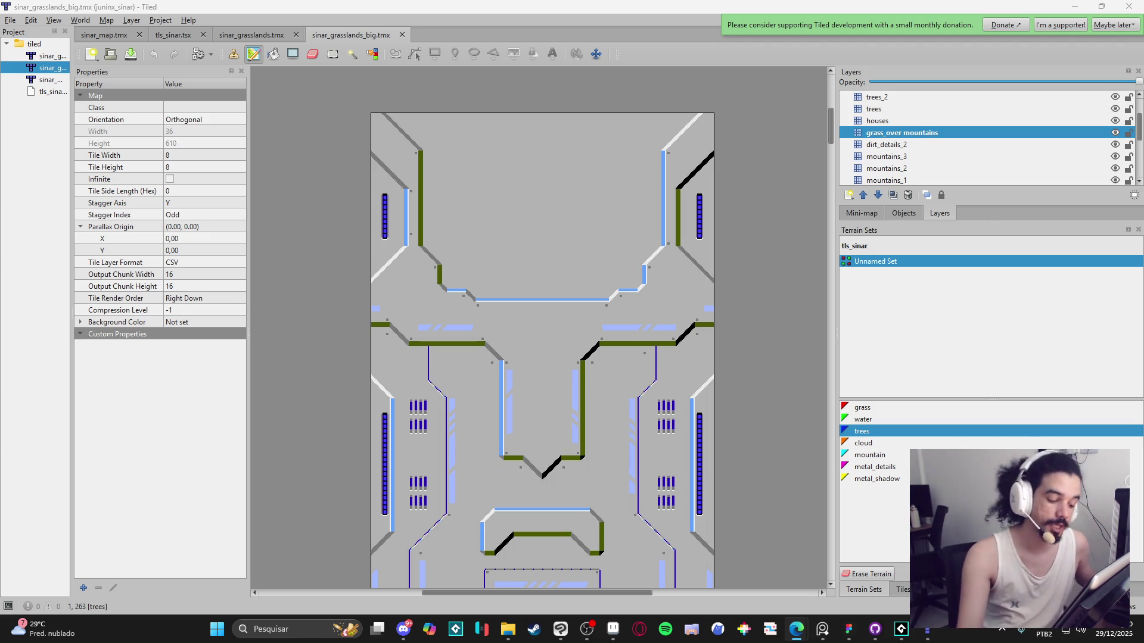
{"action": "left_click", "coordinate": [566, 630]}
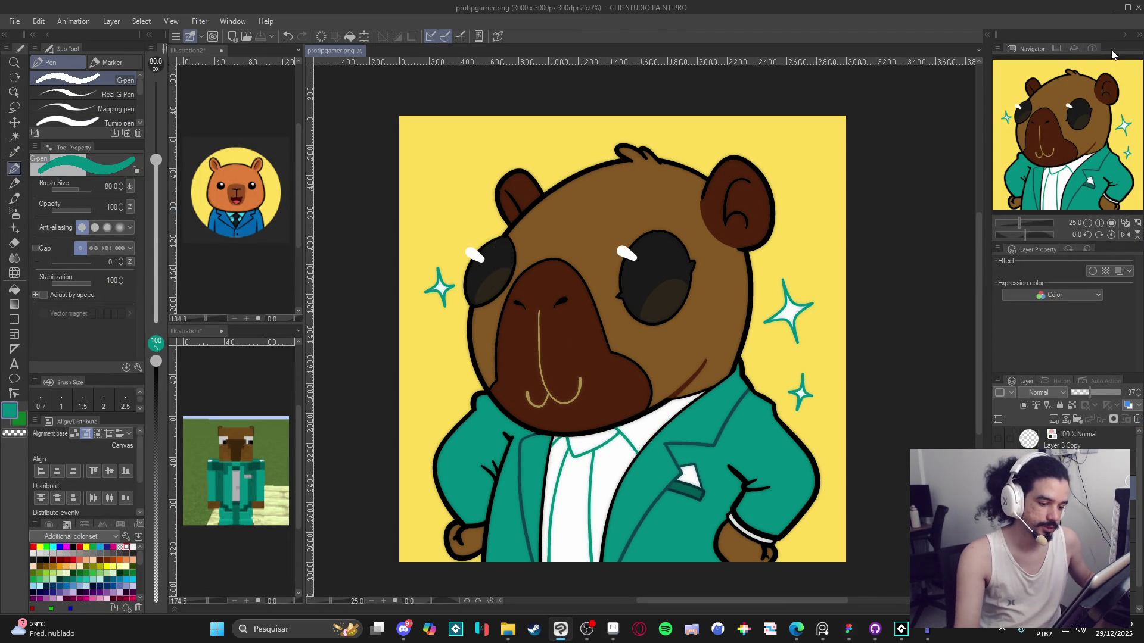
{"action": "left_click", "coordinate": [1119, 9]}
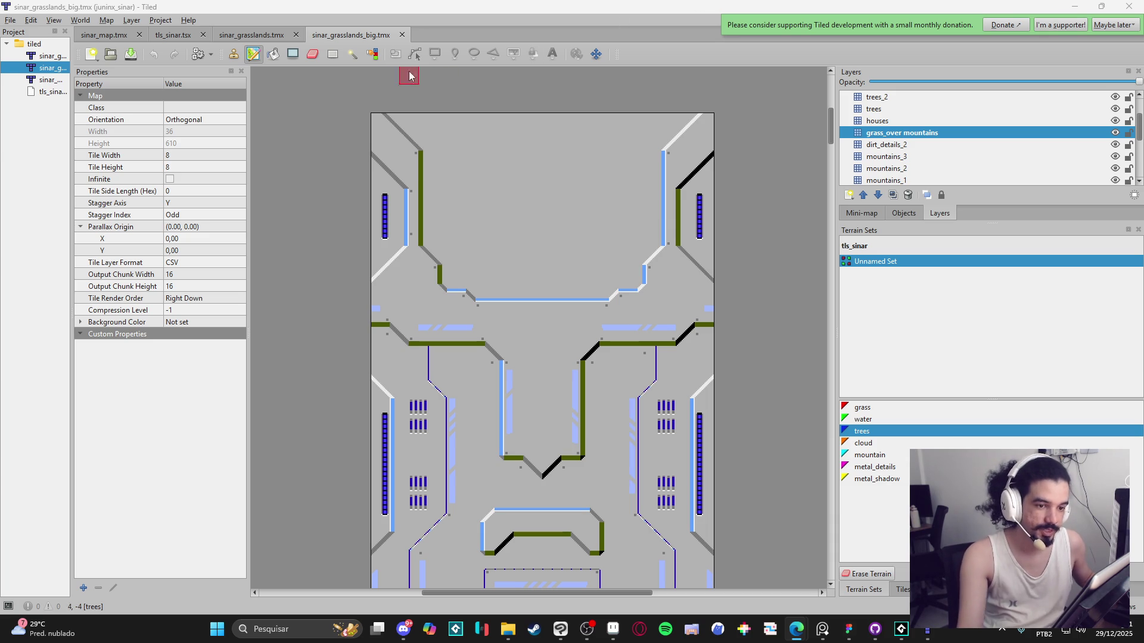
Step: Flip between the sinar_grasslands, tls_sinar and sinar_map tabs, scroll the grasslands map, then switch to Aseprite
{"action": "left_click", "coordinate": [243, 40]}
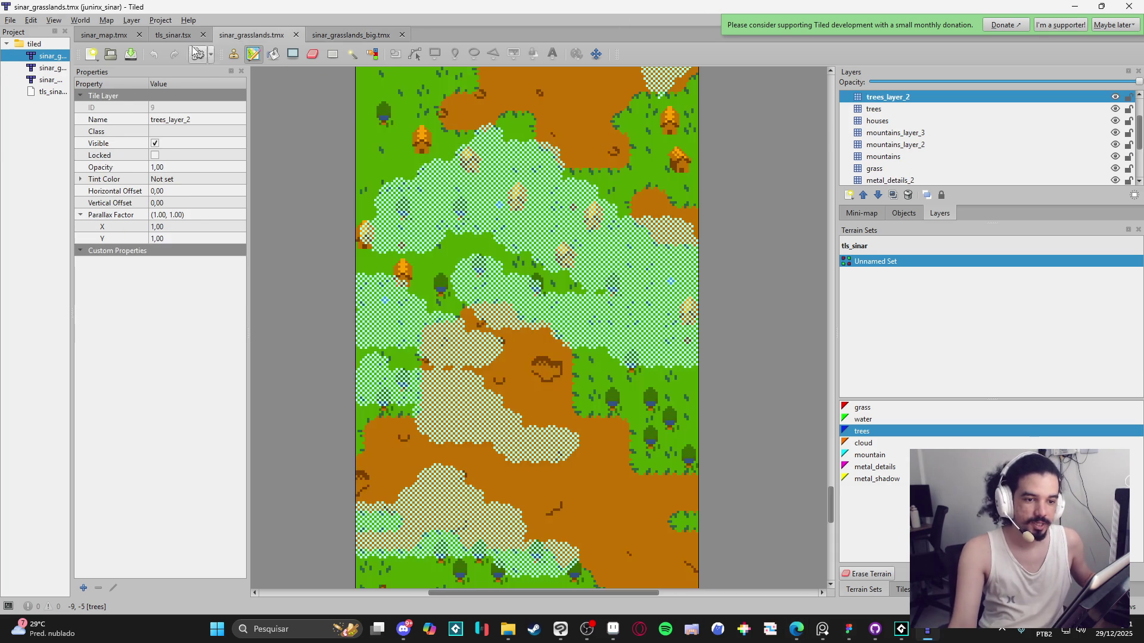
{"action": "left_click", "coordinate": [174, 40]}
{"action": "left_click", "coordinate": [106, 40]}
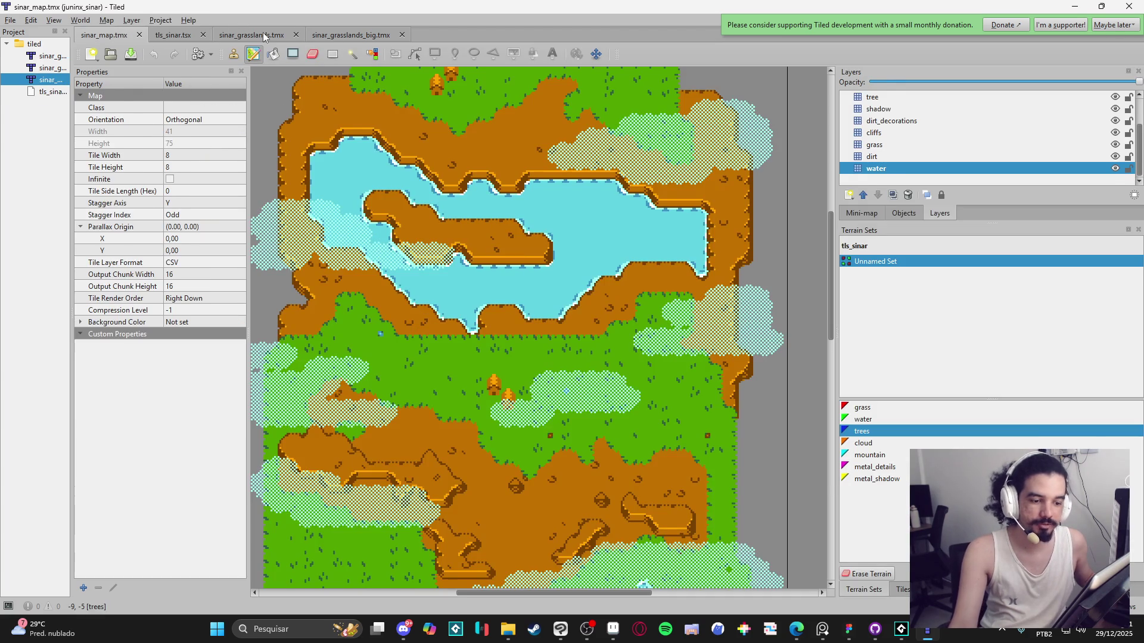
{"action": "left_click", "coordinate": [265, 37]}
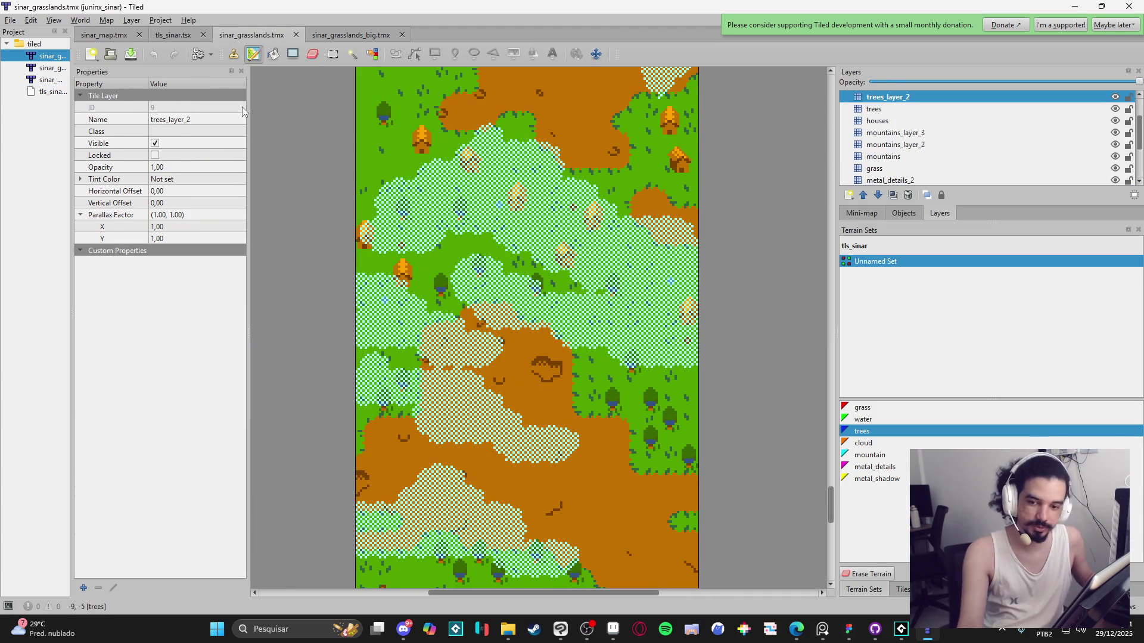
{"action": "scroll", "coordinate": [522, 222], "scroll_direction": "up", "scroll_amount": 3}
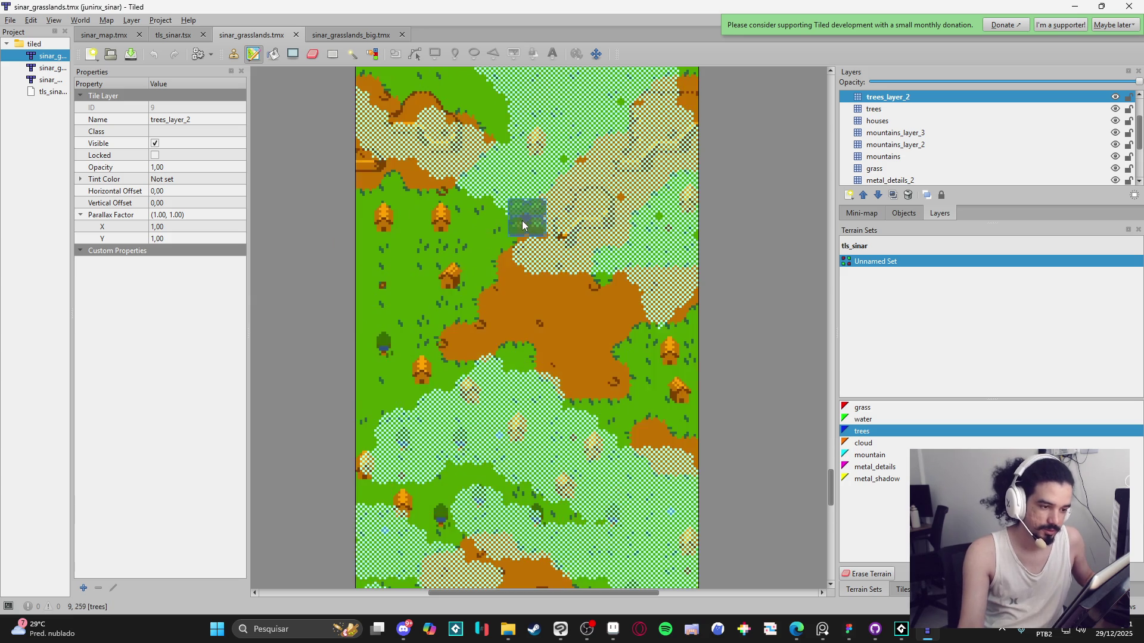
{"action": "scroll", "coordinate": [521, 222], "scroll_direction": "up", "scroll_amount": 3}
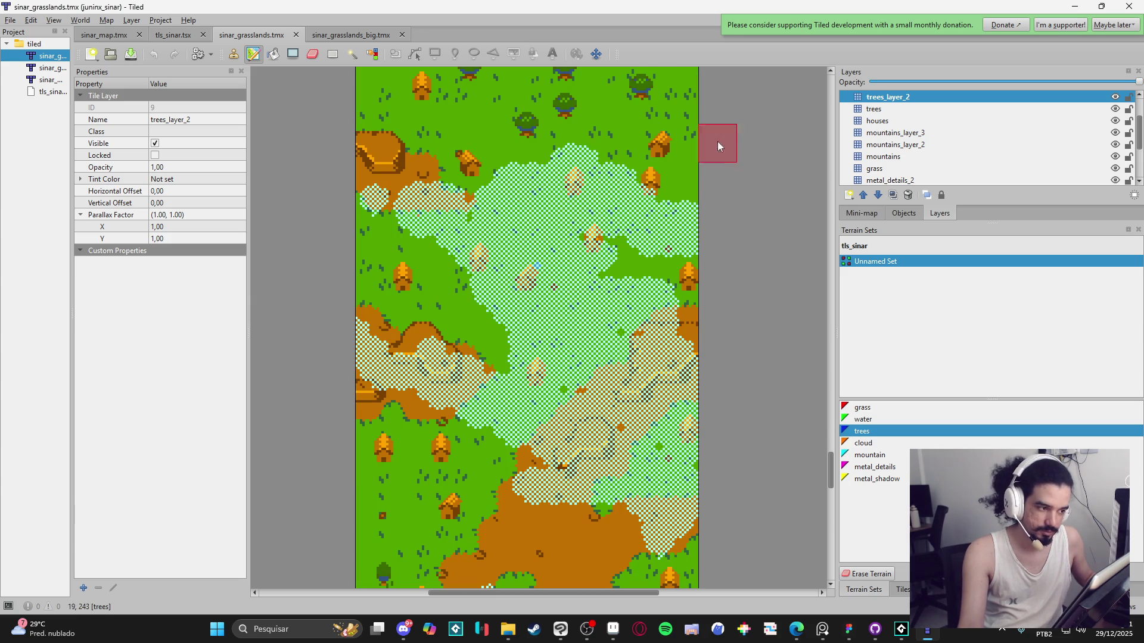
{"action": "left_click", "coordinate": [1075, 7]}
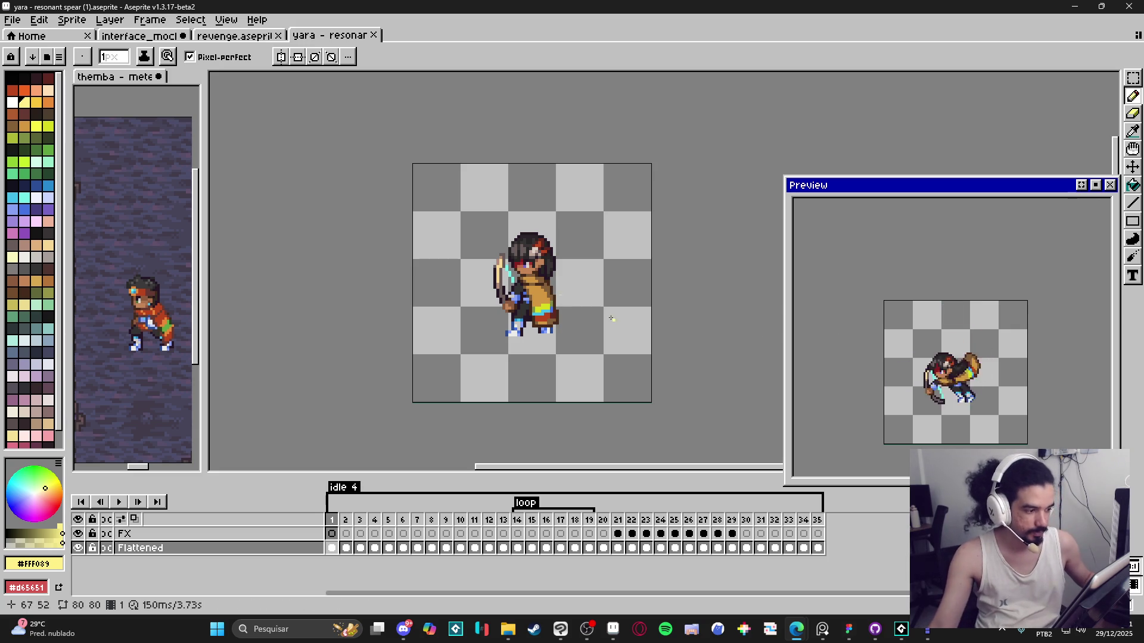
Step: Play the themba meteor strikes animation in a widened side view, then return to yara resonant spear
{"action": "left_click", "coordinate": [117, 421]}
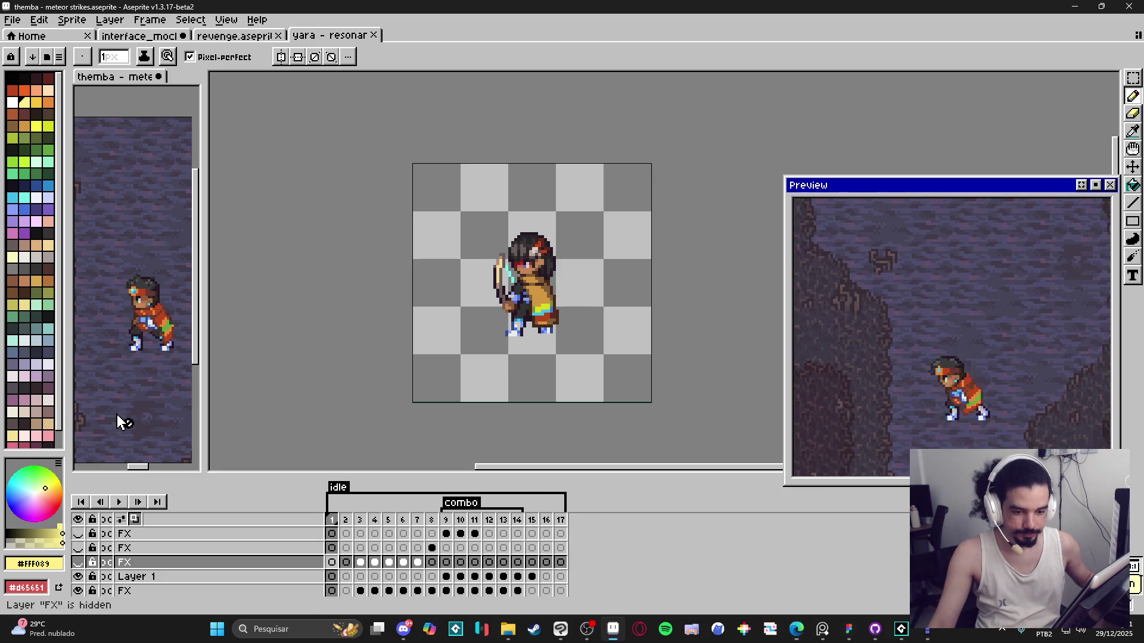
{"action": "left_click", "coordinate": [118, 504]}
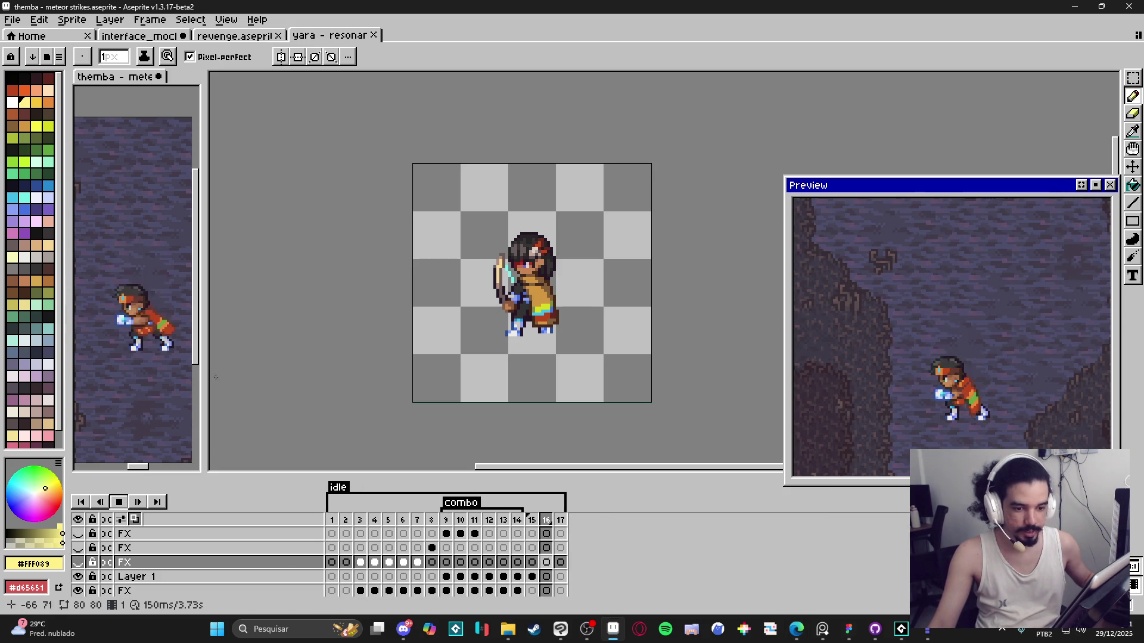
{"action": "mouse_move", "coordinate": [207, 374]}
{"action": "left_mouse_down"}
{"action": "mouse_move", "coordinate": [344, 375]}
{"action": "mouse_move", "coordinate": [283, 394]}
{"action": "left_mouse_up"}
{"action": "left_click", "coordinate": [588, 410]}
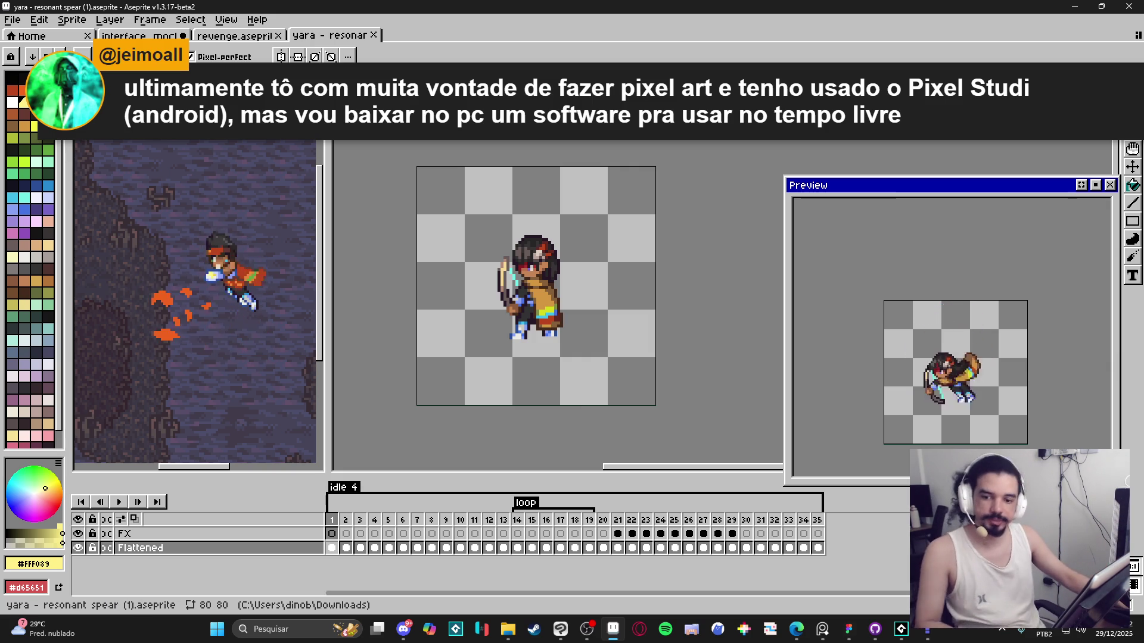
{"action": "key", "text": "alt+Tab"}
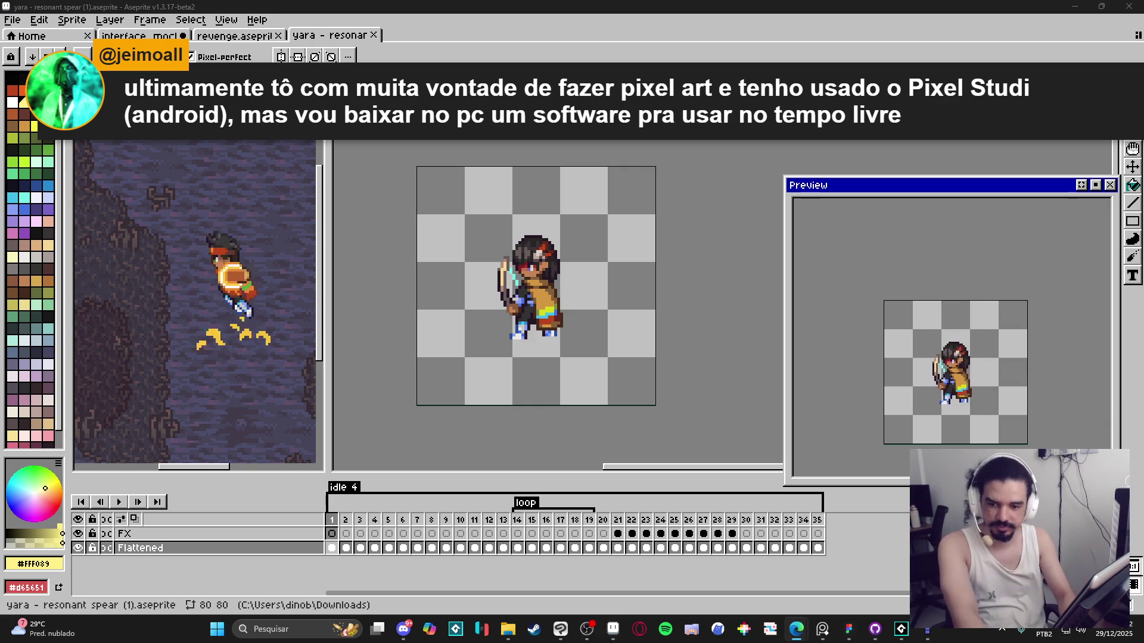
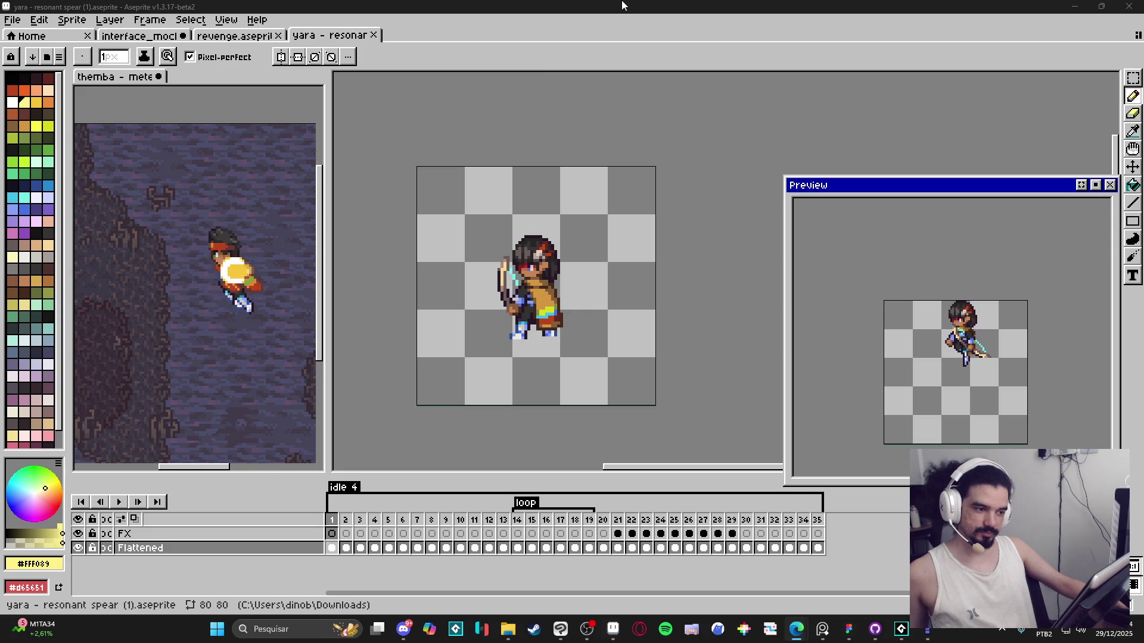
Step: Flip between frames 20 and 21 to compare the character's lunging pose
{"action": "left_click", "coordinate": [603, 520]}
{"action": "left_click", "coordinate": [618, 521]}
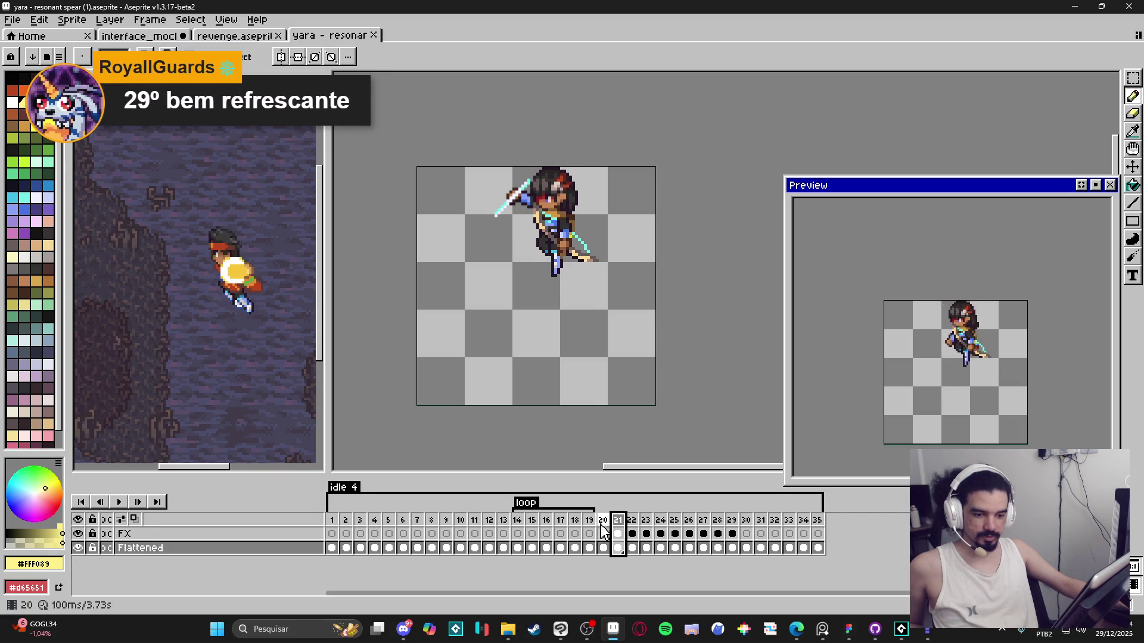
{"action": "mouse_move", "coordinate": [42, 630]}
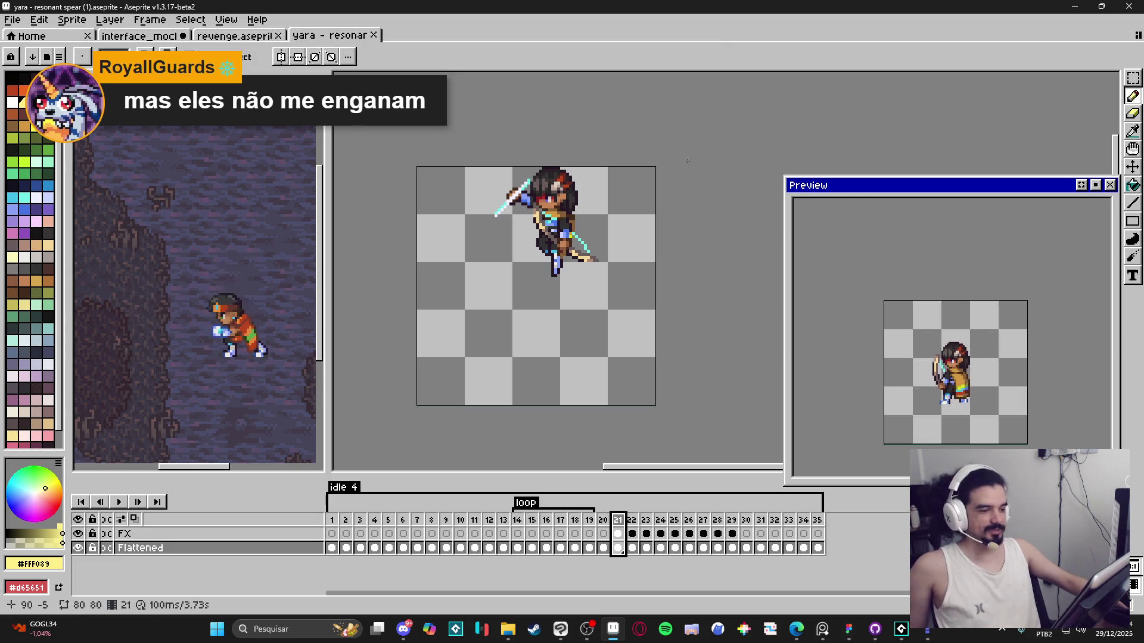
{"action": "left_click", "coordinate": [602, 520]}
Step: Step through frames 21 and 22, then hide the FX layer's spear glow
{"action": "left_click", "coordinate": [618, 520]}
{"action": "left_click", "coordinate": [637, 522]}
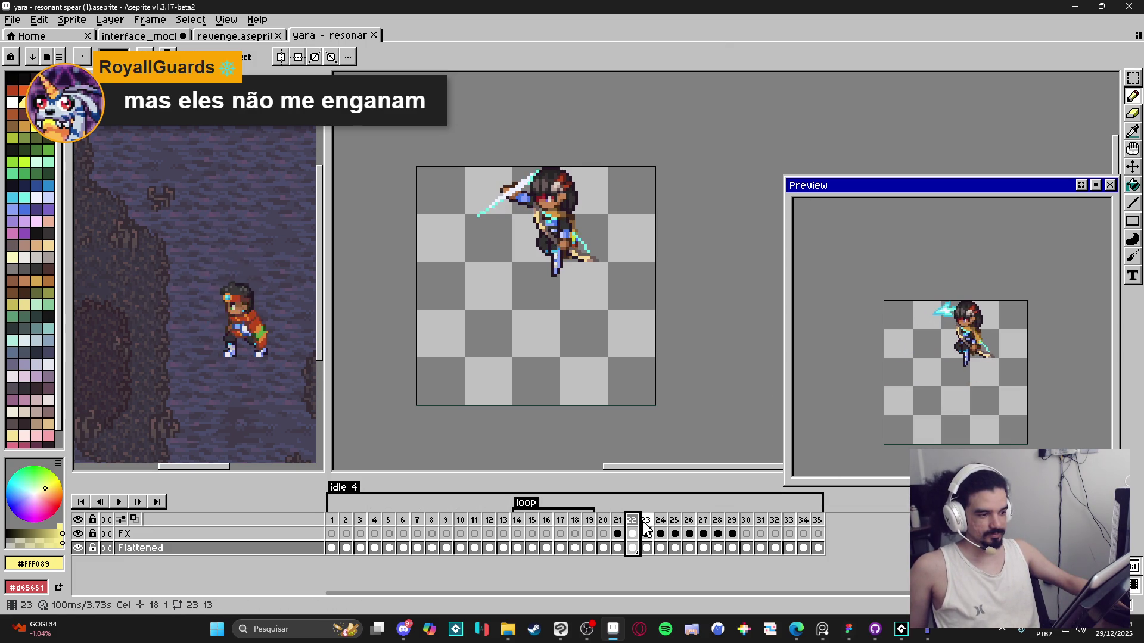
{"action": "left_click", "coordinate": [78, 534]}
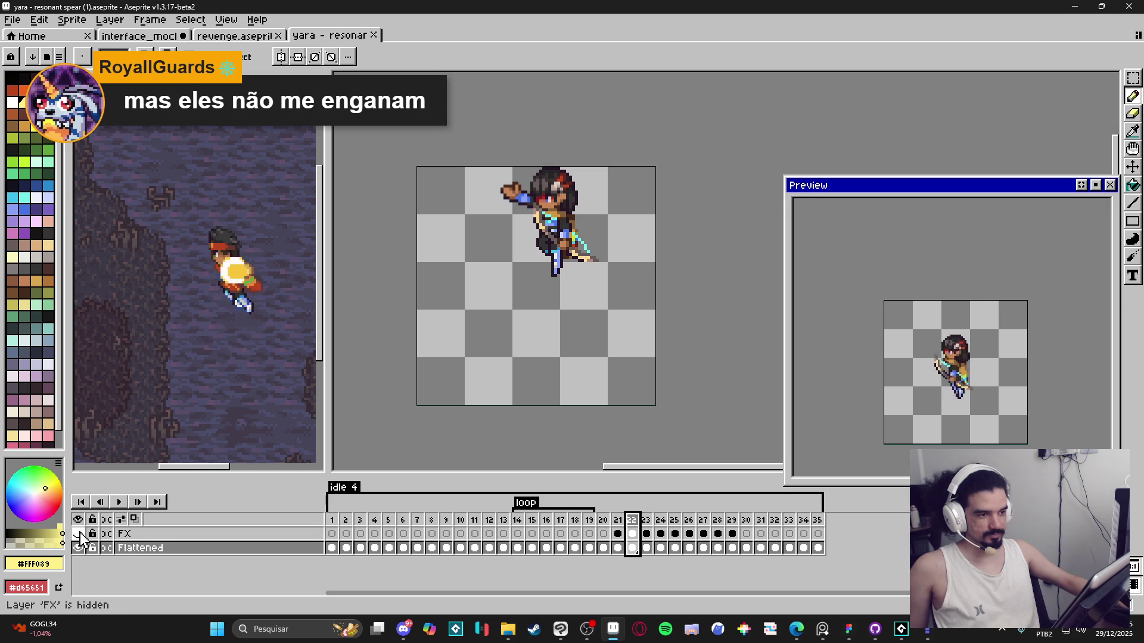